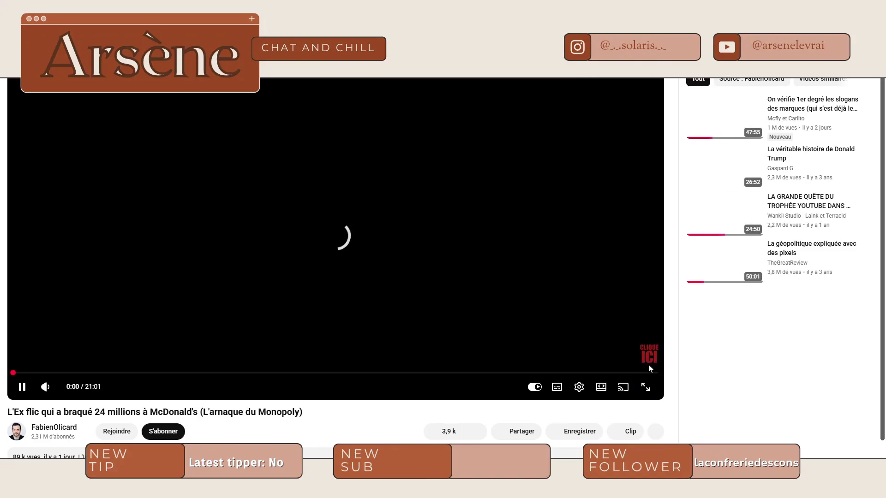
Play the McDonald's Monopoly heist video in full screen
{"action": "left_click", "coordinate": [645, 386]}
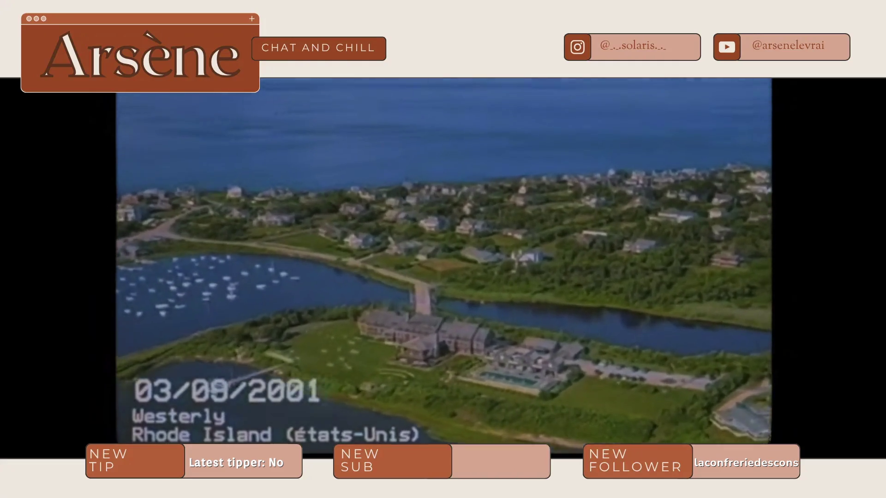
Bring up the video player's right-click options menu, then dismiss it with Escape
{"action": "right_click", "coordinate": [684, 79]}
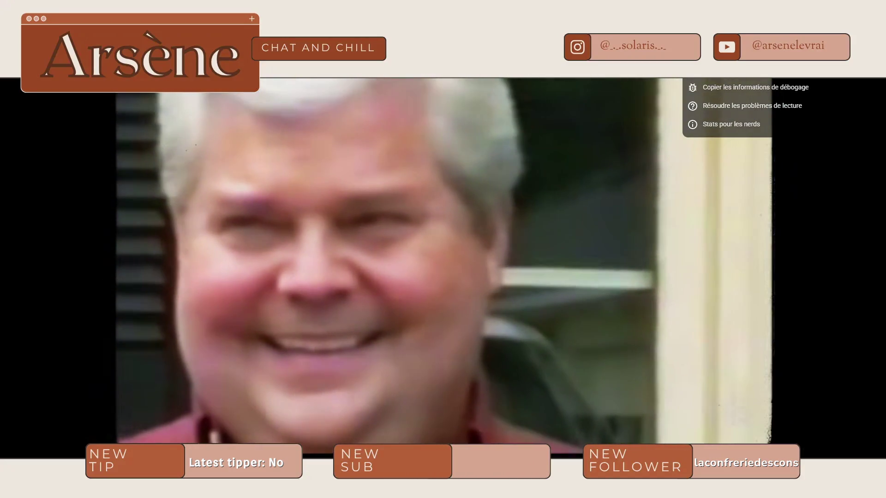
{"action": "key", "text": "Escape"}
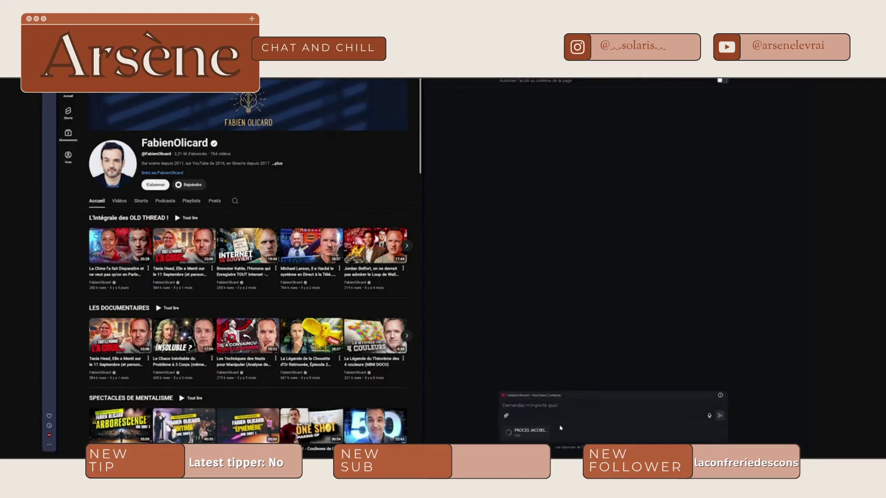
Type 'ce document' while the video plays on to the McDonald's Monopoly Wikipedia article
{"action": "type", "text": "ce document"}
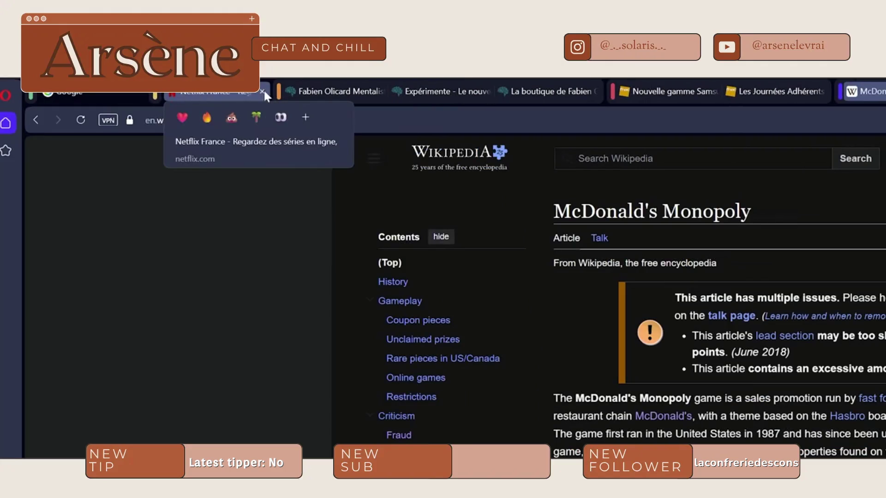
Rename the orange tab island with 'herches old t' and turn on Opera's VPN
{"action": "left_click", "coordinate": [280, 93]}
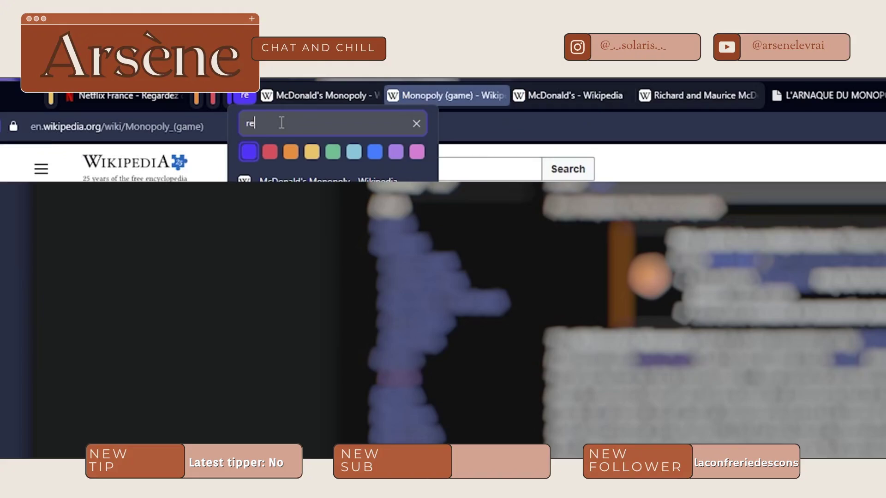
{"action": "type", "text": "herches o"}
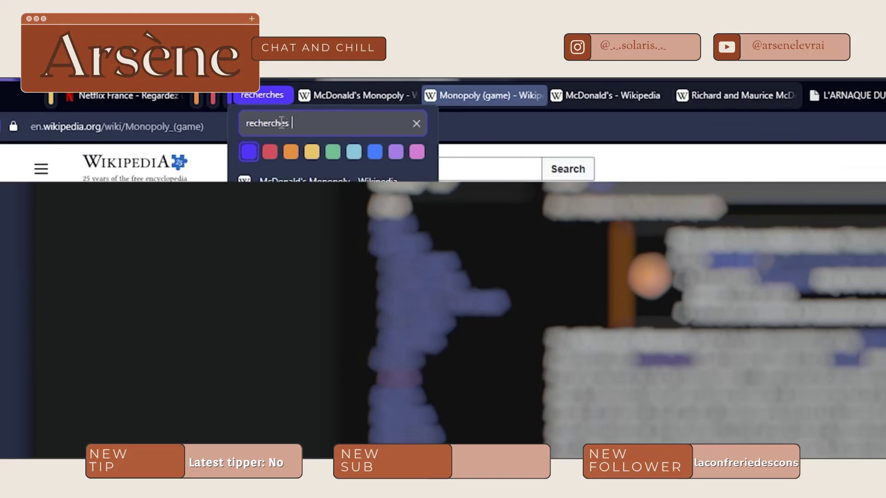
{"action": "type", "text": "ld t"}
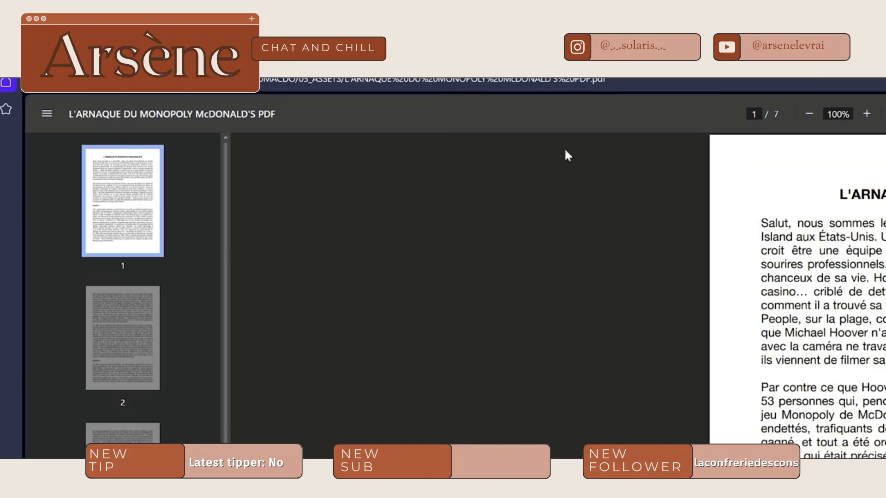
{"action": "scroll", "coordinate": [797, 296], "scroll_direction": "down", "scroll_amount": 10}
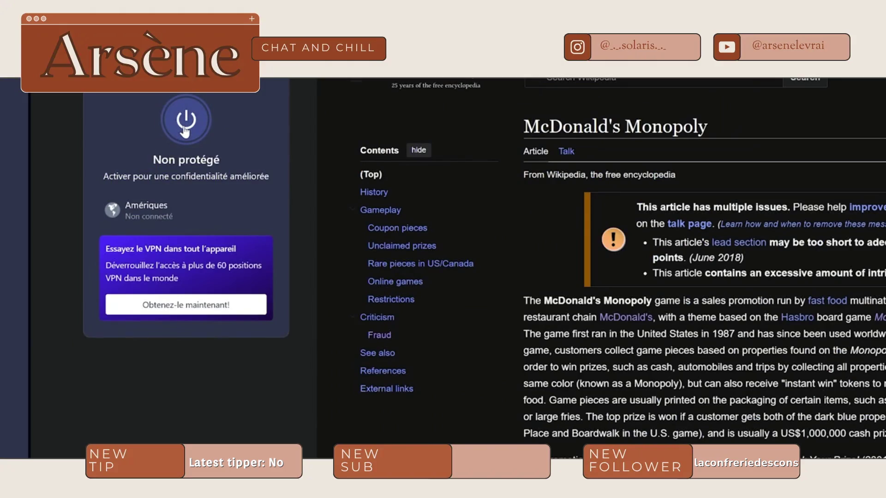
{"action": "left_click", "coordinate": [185, 130]}
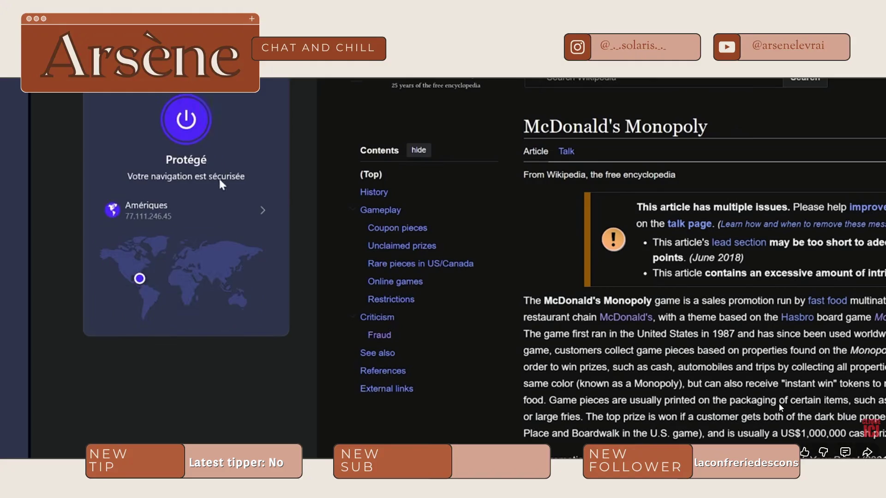
Seek the Monopoly scam video forward, then leave full screen for the regular watch page
{"action": "key", "text": "Right"}
{"action": "key", "text": "Right"}
{"action": "key", "text": "Right"}
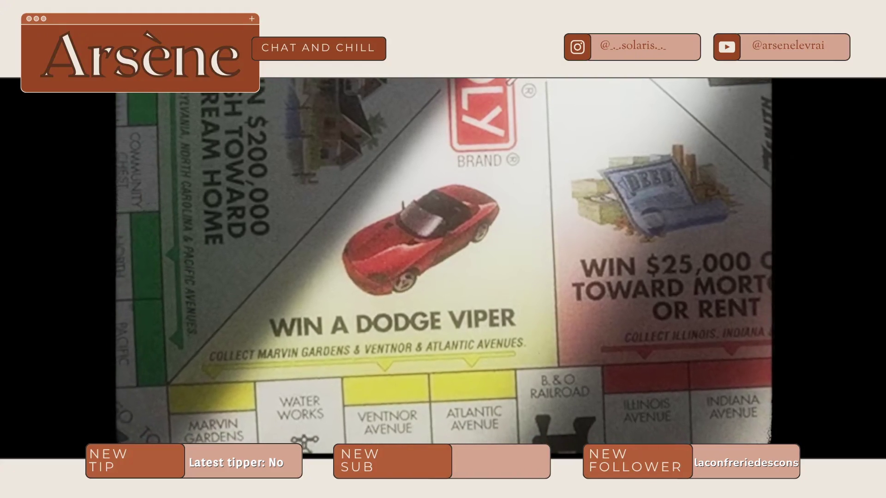
{"action": "key", "text": "Escape"}
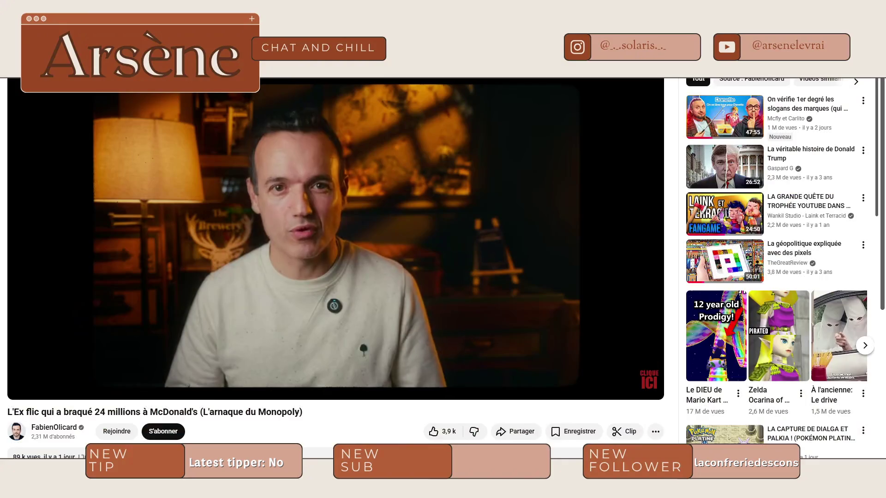
Pause the video at 11:50 and minimize the browser to show the code editor
{"action": "left_click", "coordinate": [489, 233]}
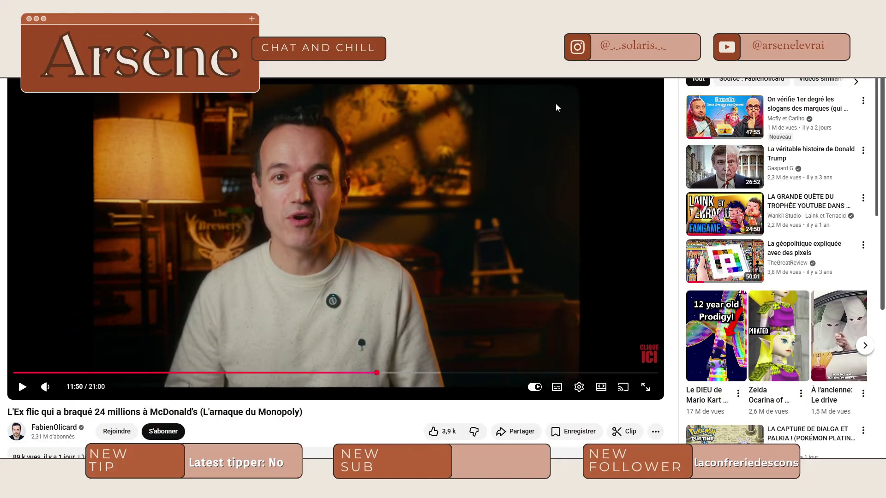
{"action": "key", "text": "super+Down"}
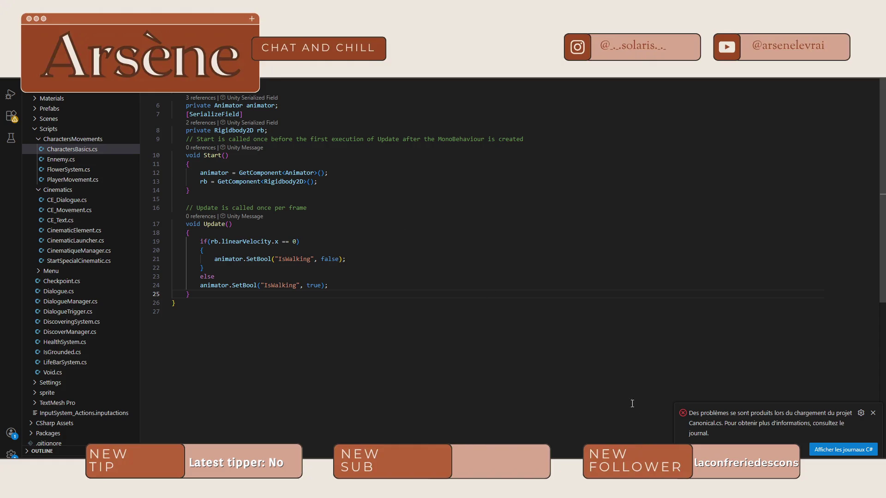
In Unity, rearrange the Animator graph: LulupinWalking under IdleAnimation, Any State and Entry beside the states
{"action": "key", "text": "alt+Tab"}
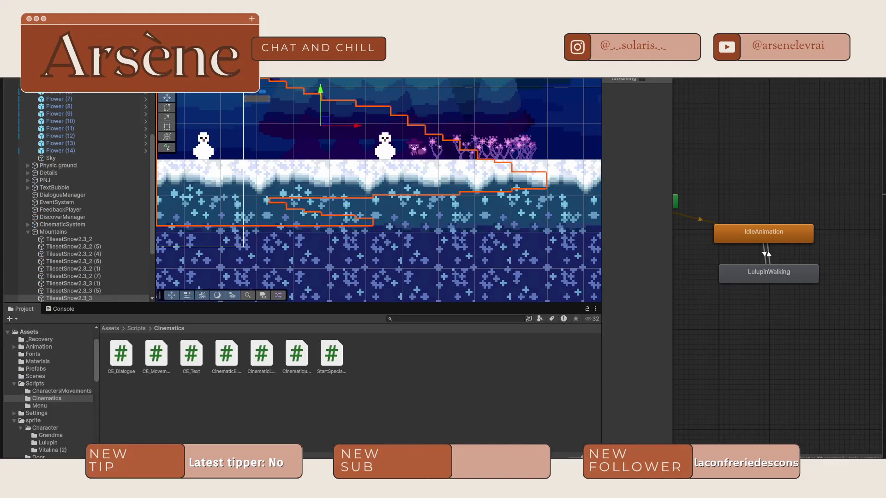
{"action": "left_click_drag", "start_coordinate": [738, 133], "coordinate": [792, 198]}
{"action": "mouse_move", "coordinate": [811, 310]}
{"action": "left_mouse_down"}
{"action": "mouse_move", "coordinate": [801, 308]}
{"action": "mouse_move", "coordinate": [807, 294]}
{"action": "left_mouse_up"}
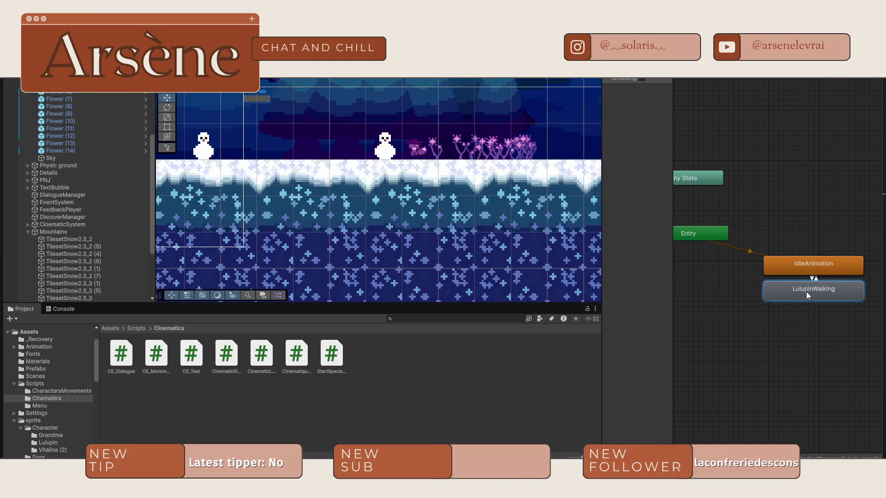
{"action": "left_click_drag", "start_coordinate": [747, 211], "coordinate": [838, 225]}
{"action": "left_click_drag", "start_coordinate": [779, 196], "coordinate": [782, 228]}
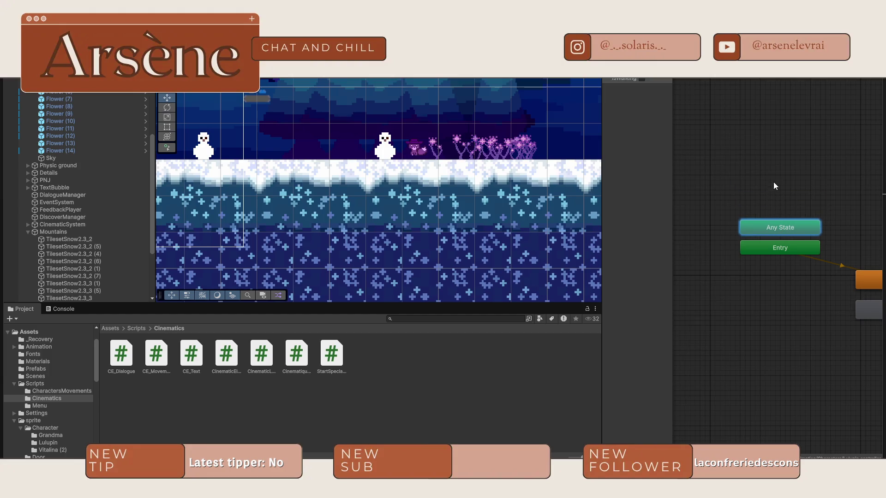
{"action": "left_click_drag", "start_coordinate": [777, 178], "coordinate": [733, 170]}
{"action": "left_click", "coordinate": [729, 229], "text": "shift"}
{"action": "left_click_drag", "start_coordinate": [729, 229], "coordinate": [843, 226]}
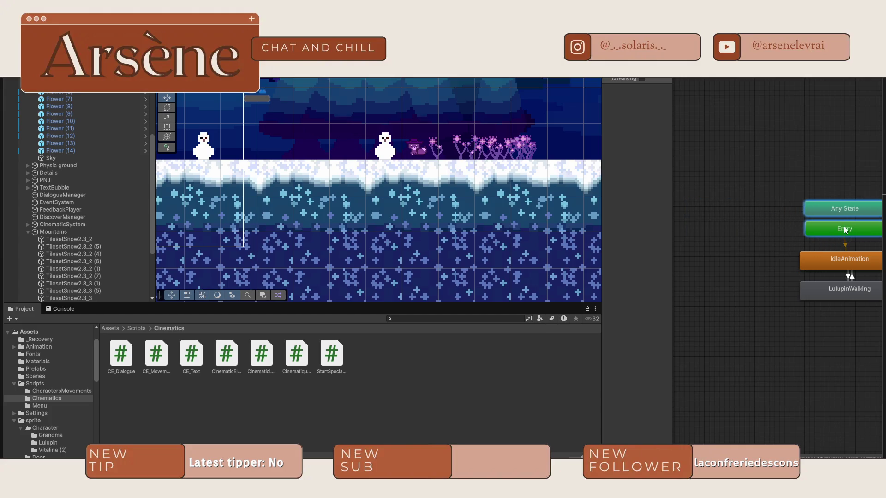
{"action": "left_click", "coordinate": [820, 175]}
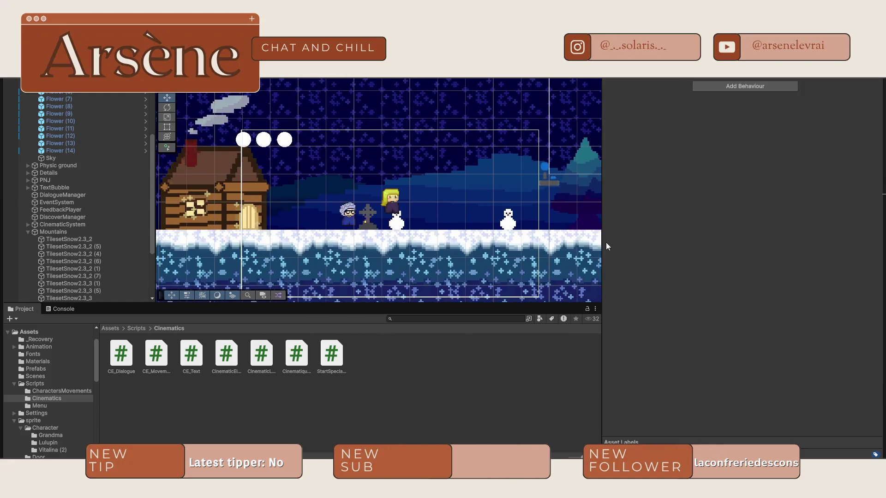
{"action": "scroll", "coordinate": [465, 230], "scroll_direction": "up", "scroll_amount": 4}
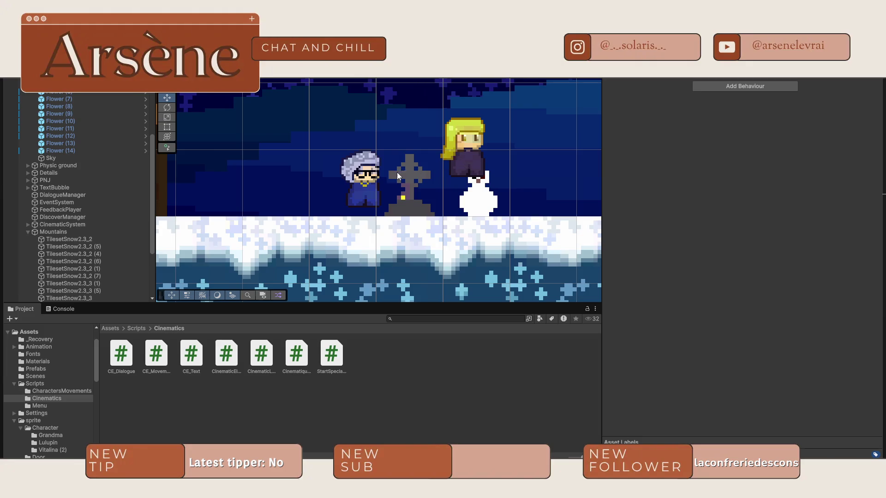
Select the blonde player character and start a new clip from the Animation window
{"action": "left_click", "coordinate": [370, 177]}
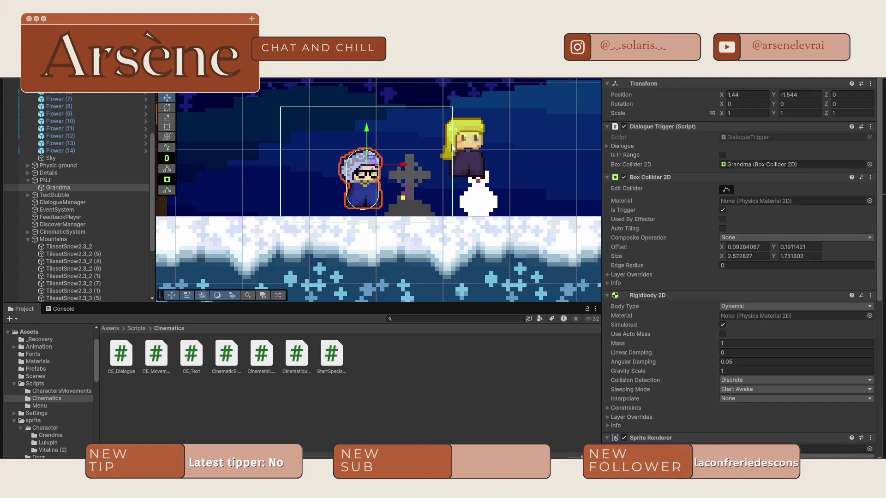
{"action": "left_click", "coordinate": [643, 76]}
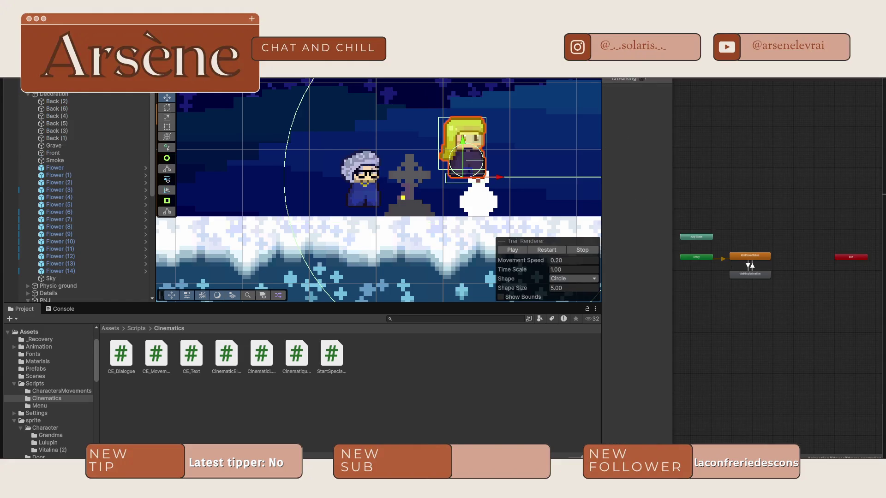
{"action": "left_click", "coordinate": [643, 79]}
{"action": "left_click", "coordinate": [646, 75]}
{"action": "left_click", "coordinate": [651, 99]}
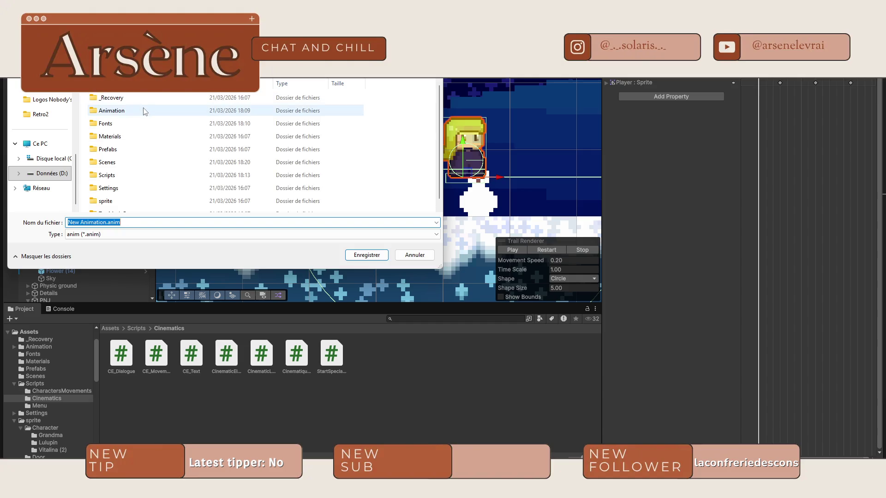
Choose the Animation > Player folder as the new clip's save location
{"action": "double_click", "coordinate": [145, 112]}
{"action": "double_click", "coordinate": [139, 98]}
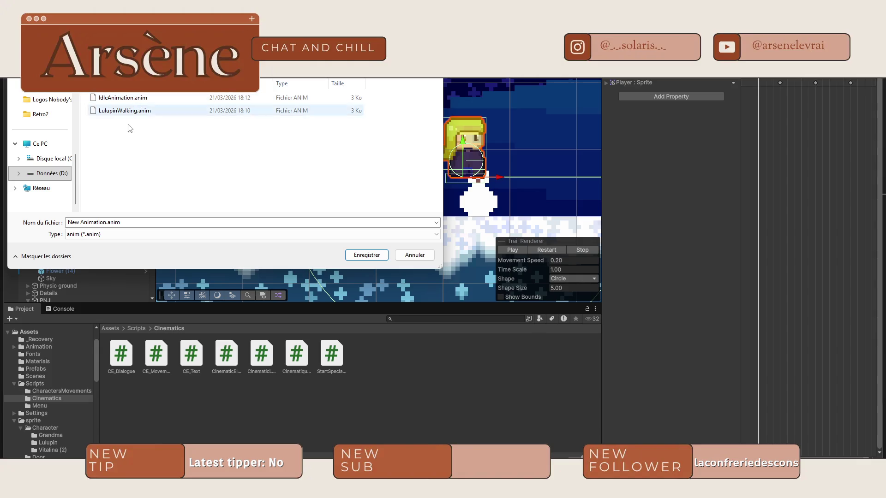
{"action": "key", "text": "alt+Left"}
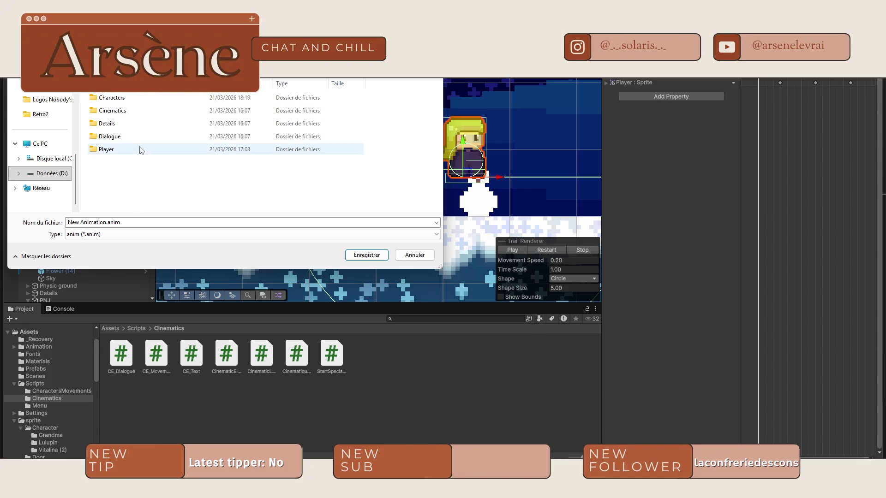
{"action": "double_click", "coordinate": [140, 150]}
{"action": "left_click_drag", "start_coordinate": [107, 223], "coordinate": [39, 215]}
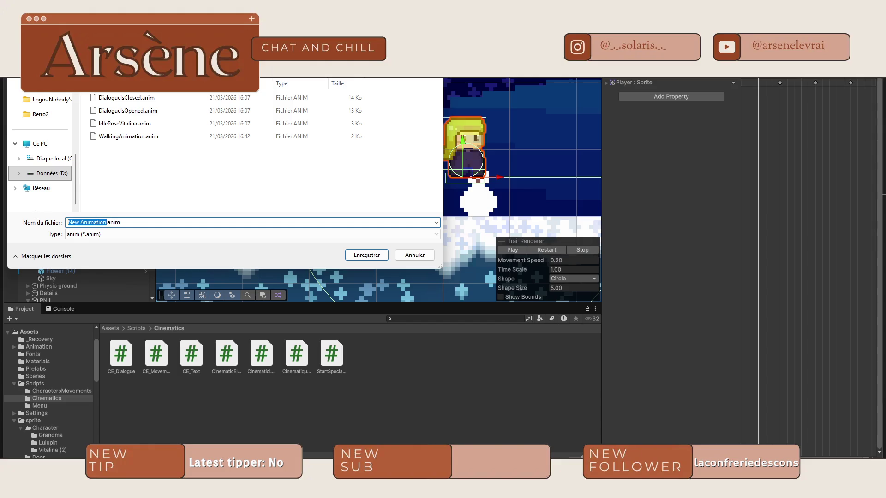
Name the clip FloweredWalk.anim and save it
{"action": "type", "text": "Flowered "}
{"action": "type", "text": "A"}
{"action": "key", "text": "BackSpace"}
{"action": "key", "text": "BackSpace"}
{"action": "type", "text": "welk"}
{"action": "key", "text": "BackSpace"}
{"action": "key", "text": "BackSpace"}
{"action": "key", "text": "BackSpace"}
{"action": "type", "text": "Wa"}
{"action": "type", "text": "lk"}
{"action": "key", "text": "Return"}
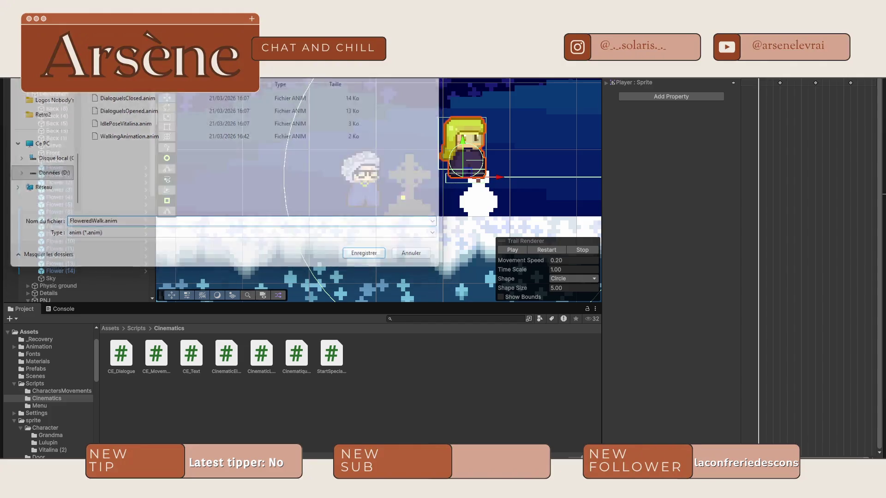
{"action": "left_click", "coordinate": [135, 329]}
Browse from Assets through sprite and Character into the Vitalina (2) folder
{"action": "left_click", "coordinate": [113, 329]}
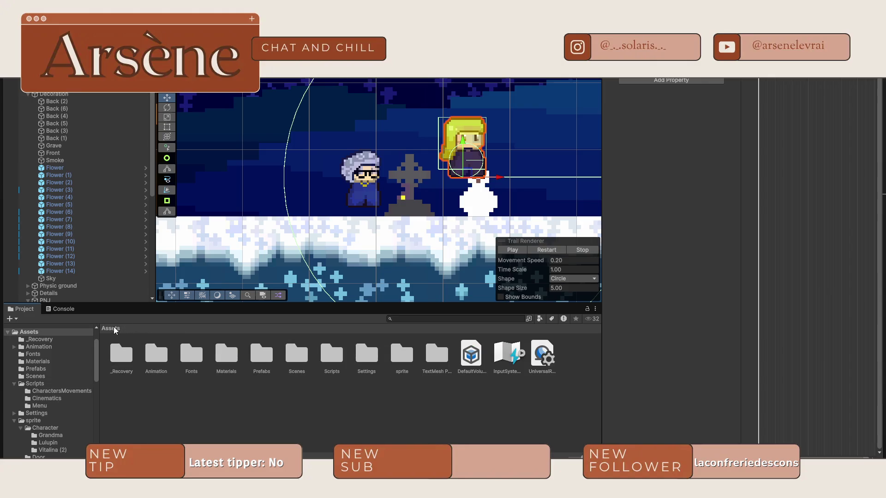
{"action": "double_click", "coordinate": [400, 356]}
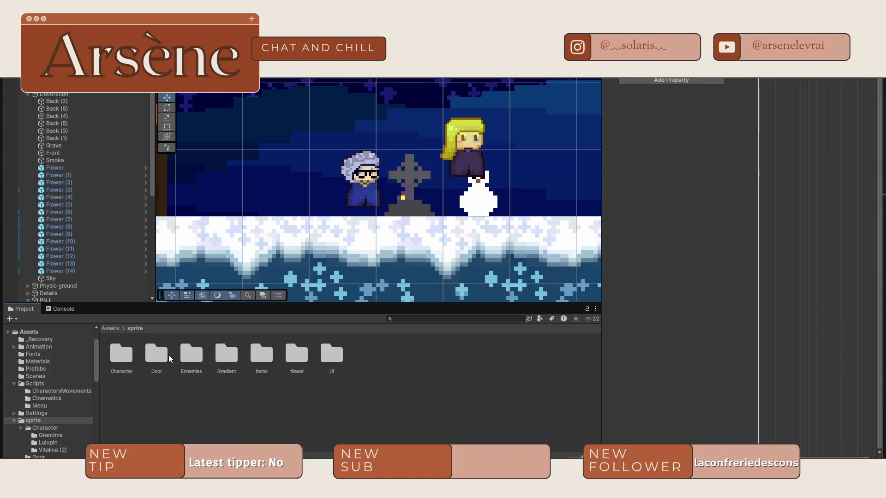
{"action": "left_click", "coordinate": [122, 359]}
{"action": "double_click", "coordinate": [123, 359]}
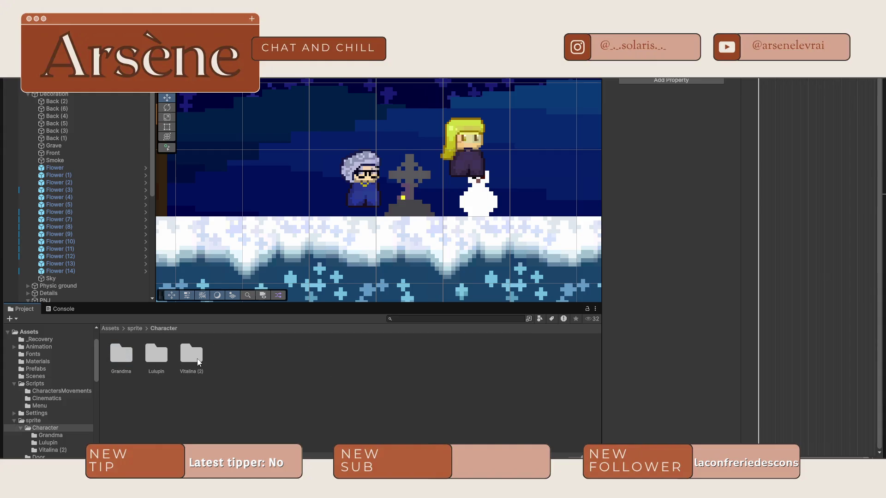
{"action": "double_click", "coordinate": [198, 359]}
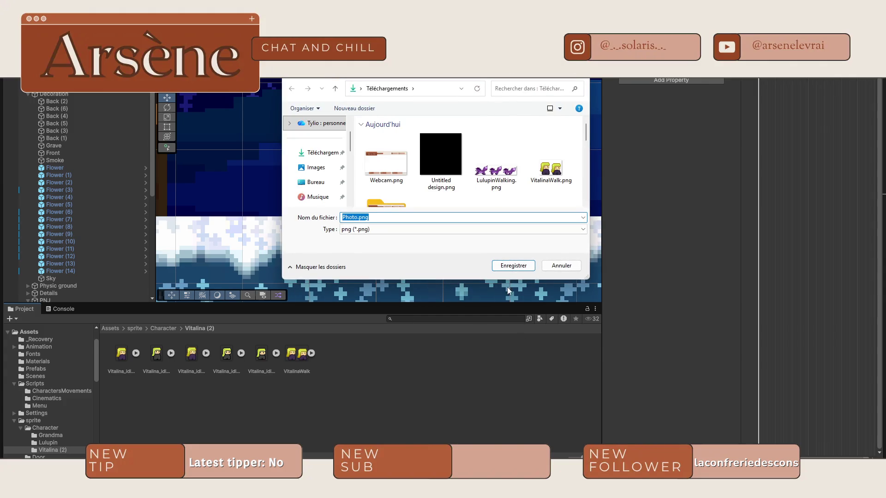
Save the flowered walk PNG, drop it into Vitalina (2), and select the imported sprite sheet
{"action": "left_click", "coordinate": [515, 267]}
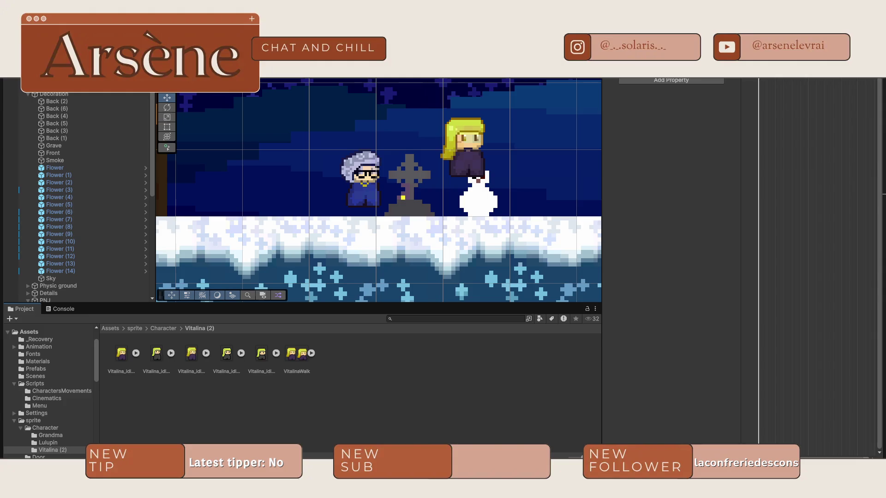
{"action": "mouse_move", "coordinate": [193, 453]}
{"action": "left_mouse_down"}
{"action": "mouse_move", "coordinate": [386, 406]}
{"action": "mouse_move", "coordinate": [377, 386]}
{"action": "left_mouse_up"}
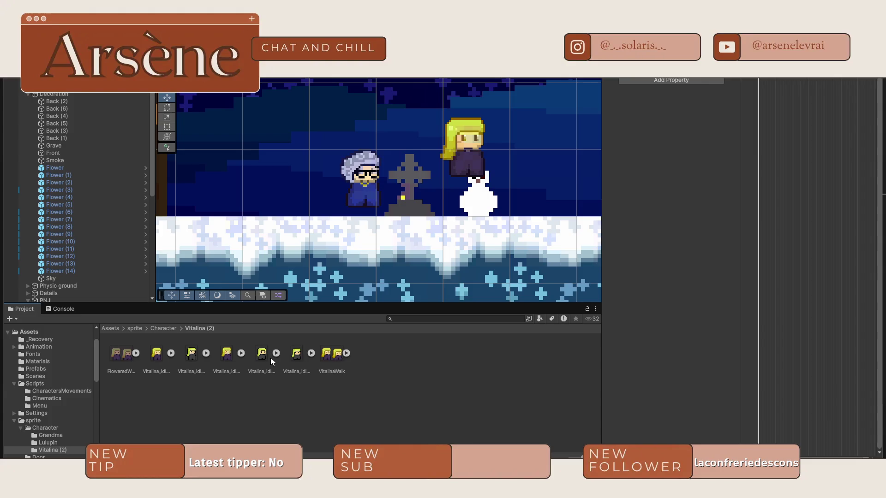
{"action": "left_click", "coordinate": [123, 358]}
Set the FloweredWalk sheet's Filter Mode to Point (no filter), keeping Clamp wrap, and apply
{"action": "left_click", "coordinate": [136, 353]}
{"action": "left_click", "coordinate": [163, 355]}
{"action": "left_click", "coordinate": [120, 352]}
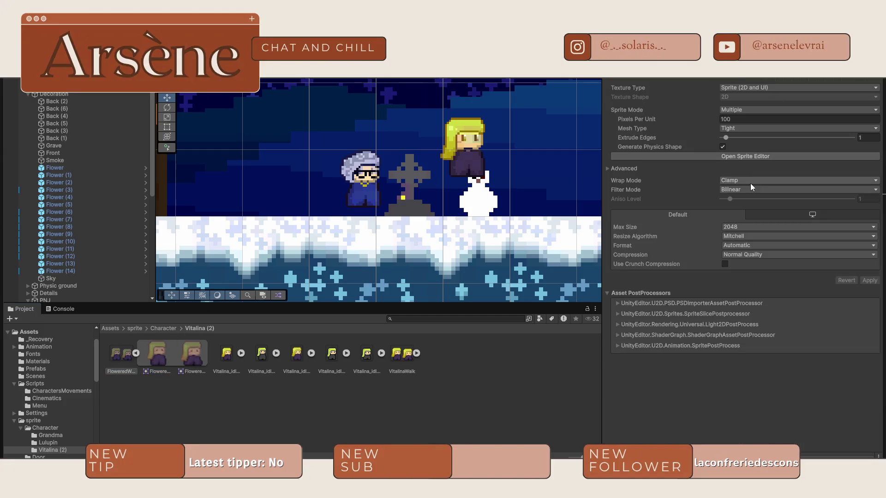
{"action": "left_click", "coordinate": [752, 183]}
{"action": "left_click", "coordinate": [757, 189]}
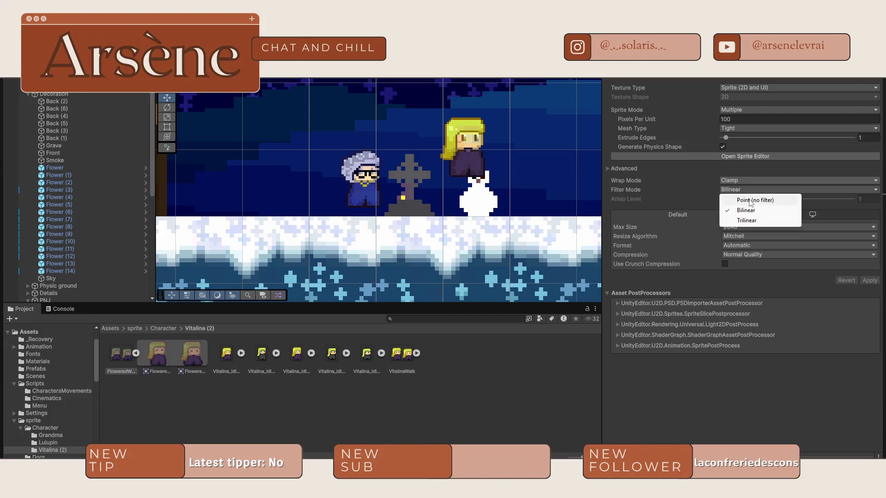
{"action": "left_click", "coordinate": [757, 199]}
{"action": "left_click", "coordinate": [869, 281]}
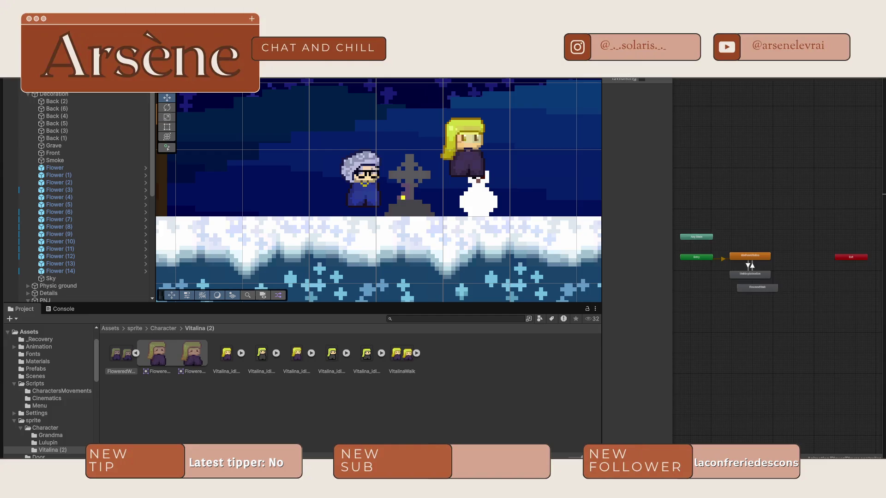
Return to the Animation timeline and select both sliced walk frames
{"action": "left_click", "coordinate": [618, 73]}
{"action": "left_click", "coordinate": [200, 356]}
{"action": "left_click", "coordinate": [193, 355], "text": "shift"}
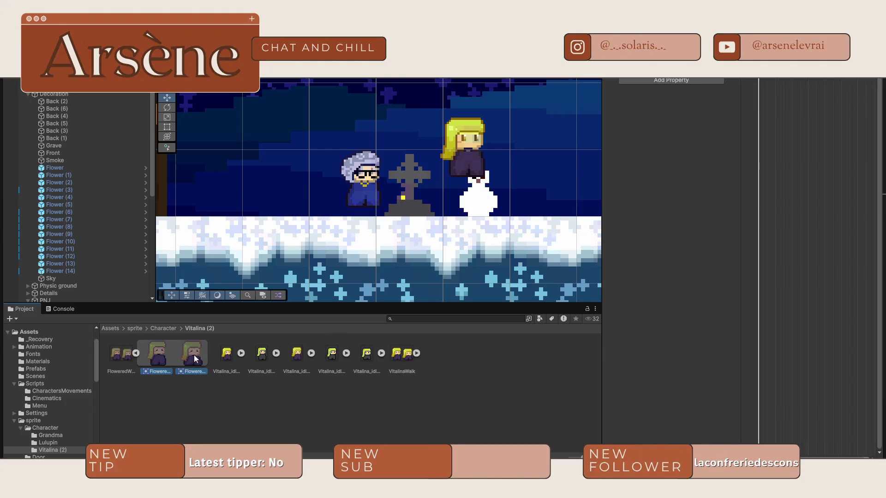
Drop both walk frames onto the Player's timeline, preview the walk, then delete those keys
{"action": "left_click_drag", "start_coordinate": [166, 360], "coordinate": [702, 140]}
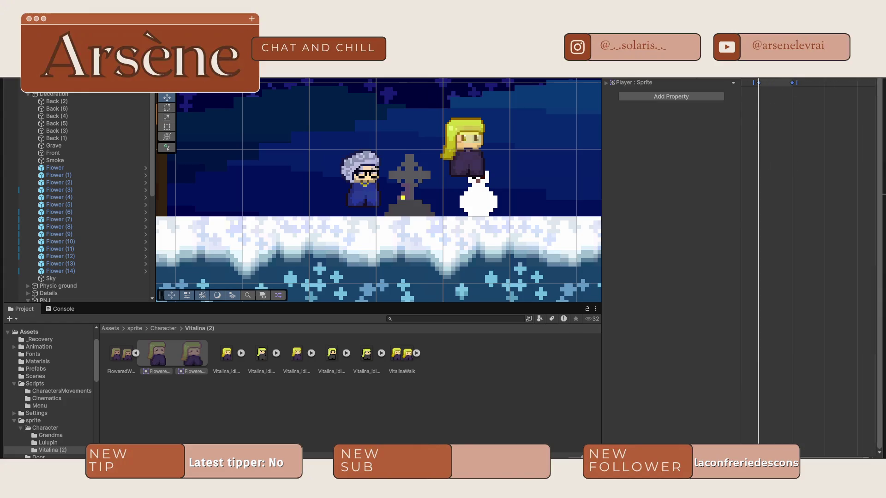
{"action": "key", "text": "space"}
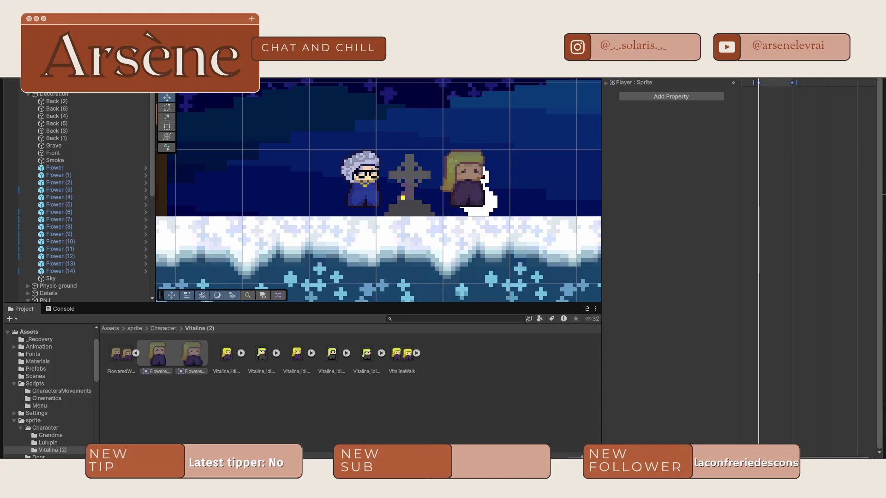
{"action": "key", "text": "Delete"}
{"action": "left_click", "coordinate": [664, 142]}
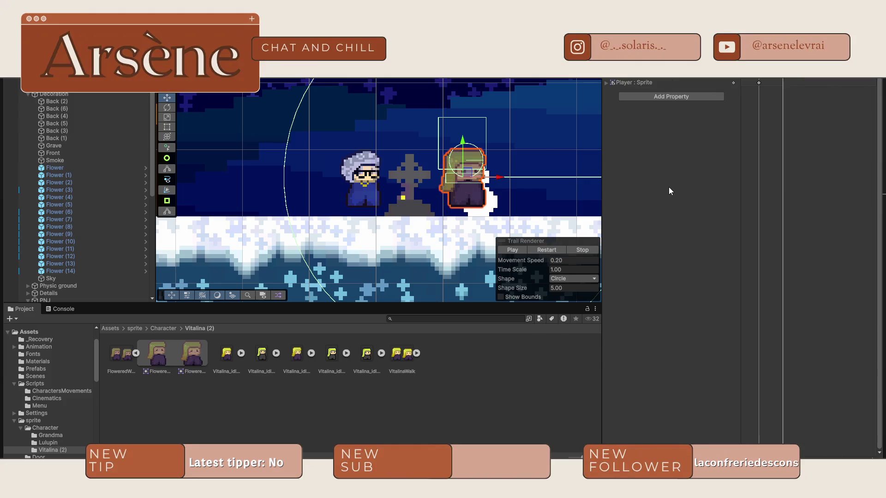
{"action": "left_click", "coordinate": [572, 168]}
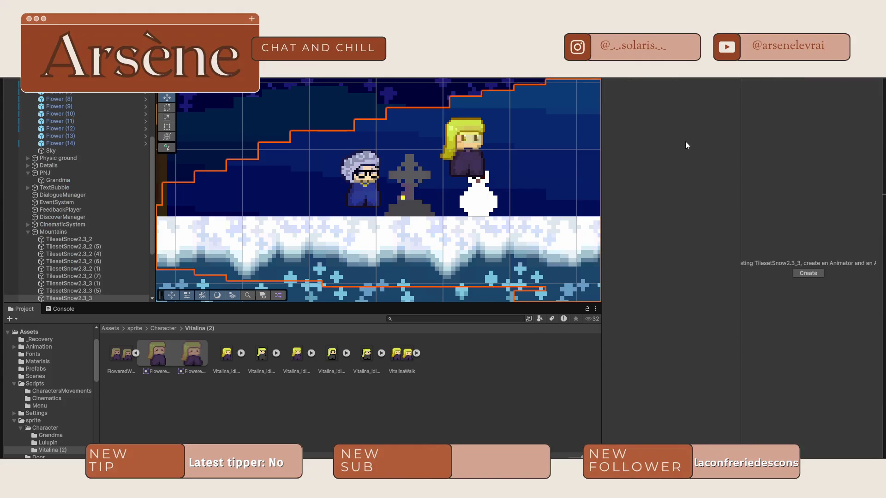
Open the FloweredWalk sheet in the Sprite Editor and drag both frames' pivots to their bottom edges
{"action": "left_click", "coordinate": [115, 364]}
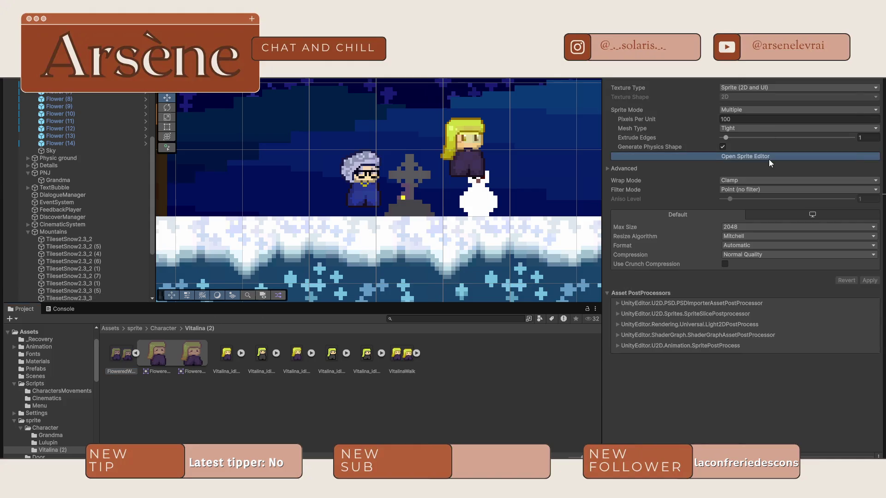
{"action": "left_click", "coordinate": [769, 159]}
{"action": "left_click_drag", "start_coordinate": [288, 275], "coordinate": [289, 442]}
{"action": "left_click", "coordinate": [667, 291]}
{"action": "mouse_move", "coordinate": [585, 287]}
{"action": "left_mouse_down"}
{"action": "mouse_move", "coordinate": [593, 372]}
{"action": "mouse_move", "coordinate": [583, 443]}
{"action": "left_mouse_up"}
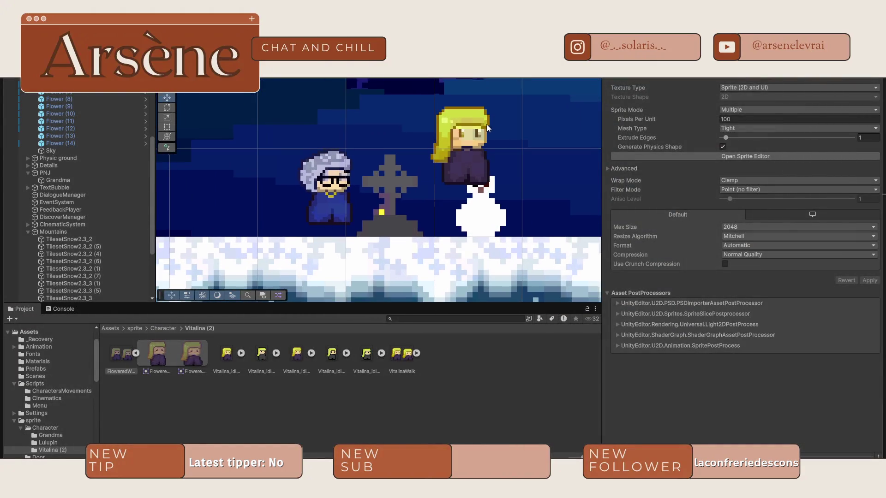
{"action": "scroll", "coordinate": [742, 263], "scroll_direction": "up", "scroll_amount": 5}
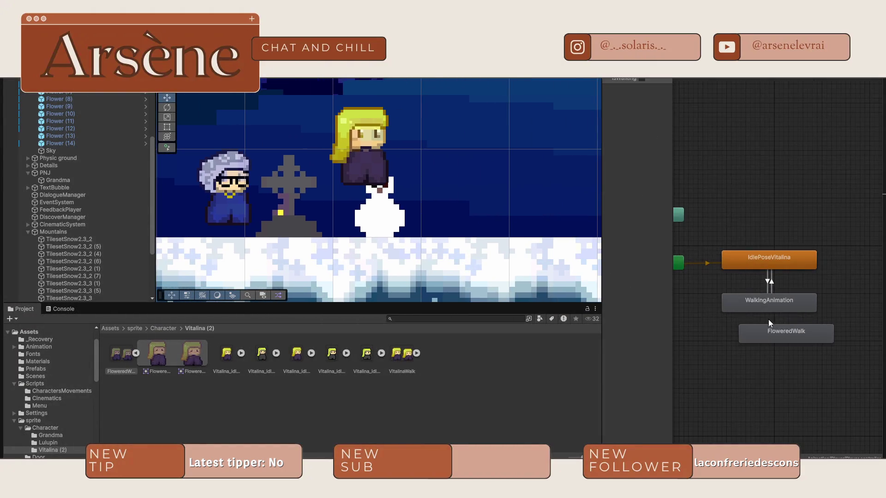
Drag FloweredWalk below WalkingAnimation, then return to the Animation timeline with Vitalina selected
{"action": "left_click_drag", "start_coordinate": [779, 335], "coordinate": [751, 360]}
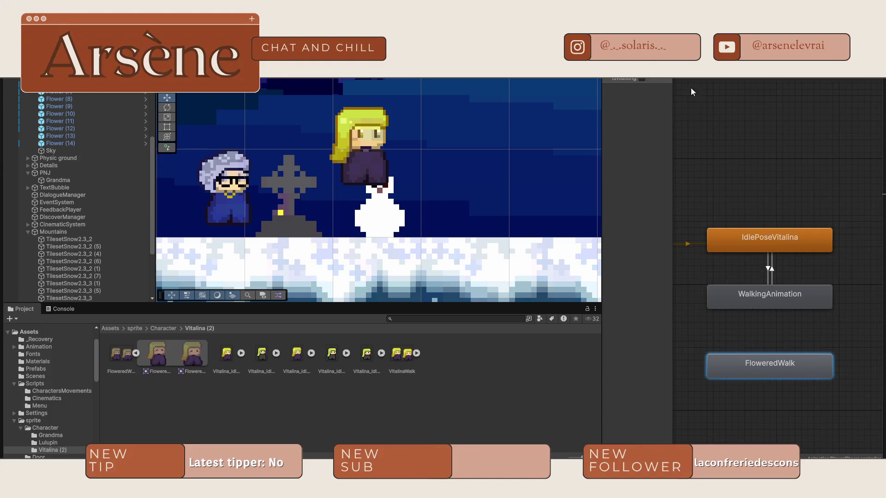
{"action": "left_click", "coordinate": [664, 72]}
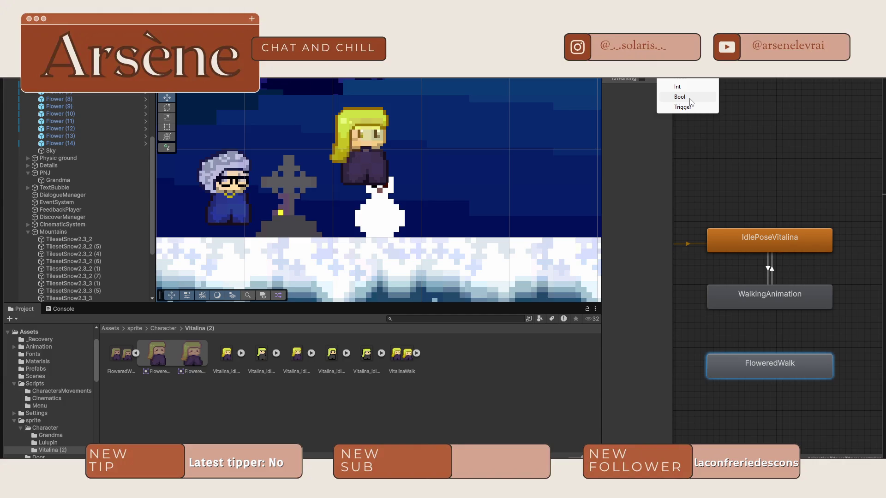
{"action": "left_click", "coordinate": [659, 81]}
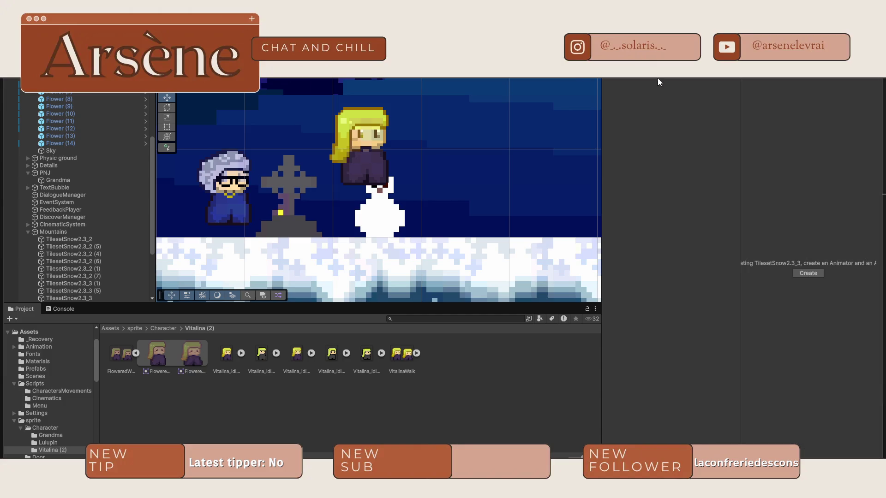
{"action": "left_click", "coordinate": [381, 157]}
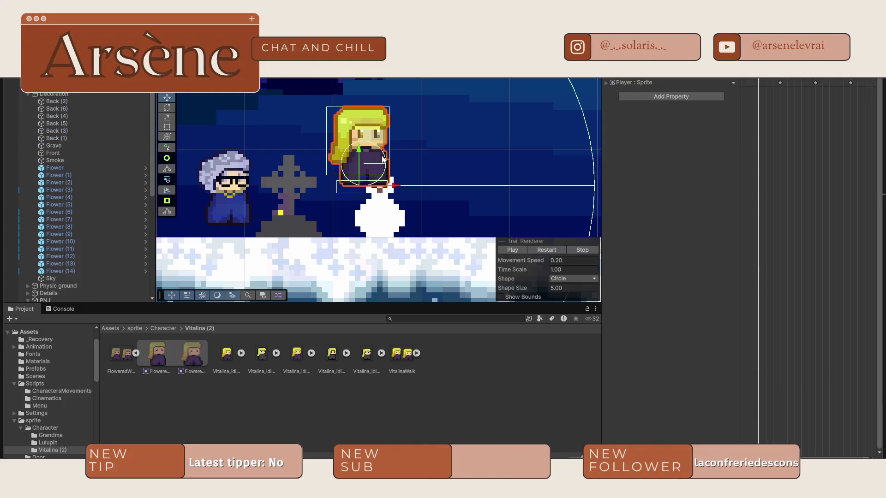
Create a new clip named FloweredNormal and move its state above IdlePoseVitalina
{"action": "left_click", "coordinate": [637, 73]}
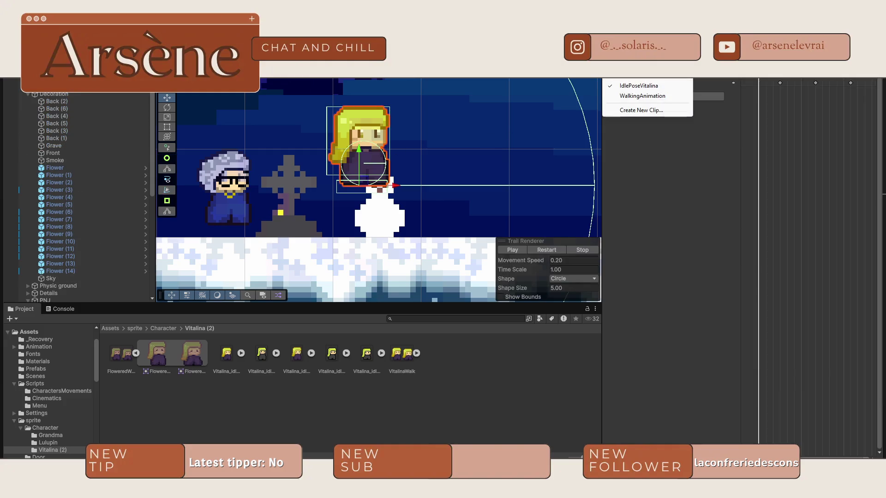
{"action": "left_click", "coordinate": [640, 111]}
{"action": "type", "text": "Flowered"}
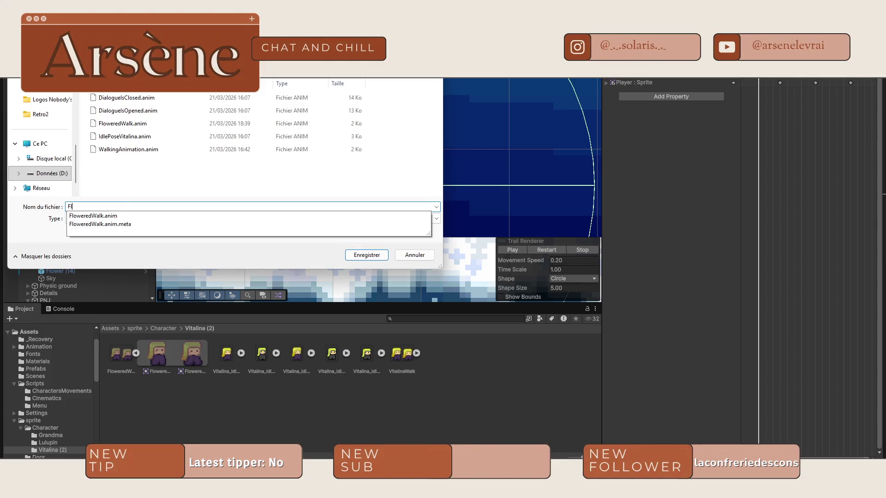
{"action": "type", "text": "Normal"}
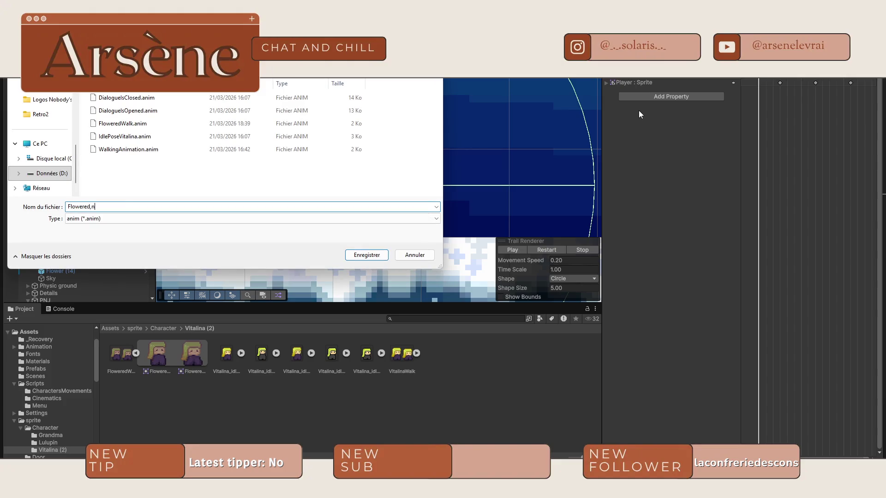
{"action": "key", "text": "Return"}
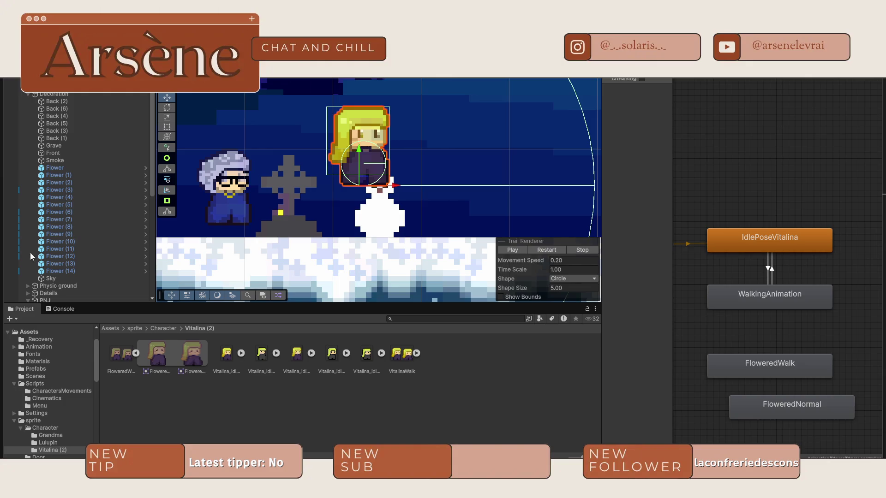
{"action": "mouse_move", "coordinate": [792, 414]}
{"action": "left_mouse_down"}
{"action": "mouse_move", "coordinate": [768, 418]}
{"action": "mouse_move", "coordinate": [791, 306]}
{"action": "mouse_move", "coordinate": [800, 187]}
{"action": "mouse_move", "coordinate": [852, 236]}
{"action": "left_mouse_up"}
Place FloweredWalk below FloweredNormal and add a Bool parameter named Flowered
{"action": "scroll", "coordinate": [787, 251], "scroll_direction": "down", "scroll_amount": 5}
{"action": "mouse_move", "coordinate": [762, 290]}
{"action": "left_mouse_down"}
{"action": "mouse_move", "coordinate": [865, 255]}
{"action": "mouse_move", "coordinate": [843, 259]}
{"action": "left_mouse_up"}
{"action": "left_click", "coordinate": [664, 73]}
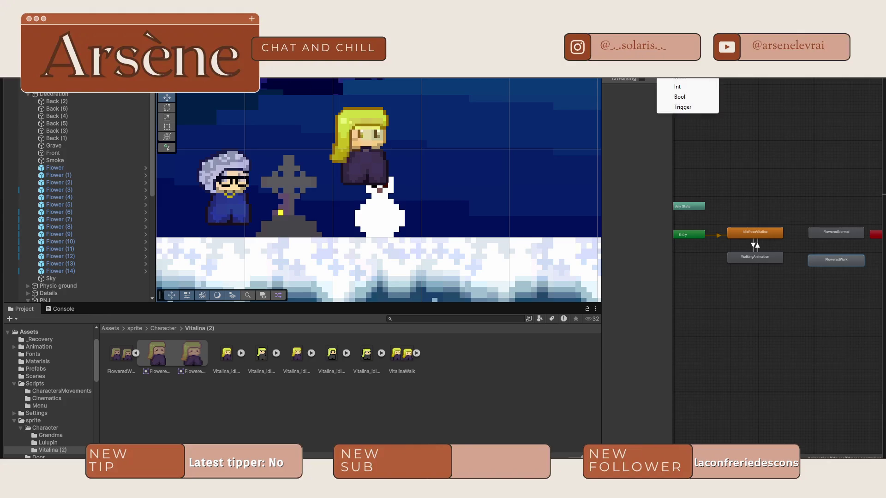
{"action": "left_click", "coordinate": [693, 98]}
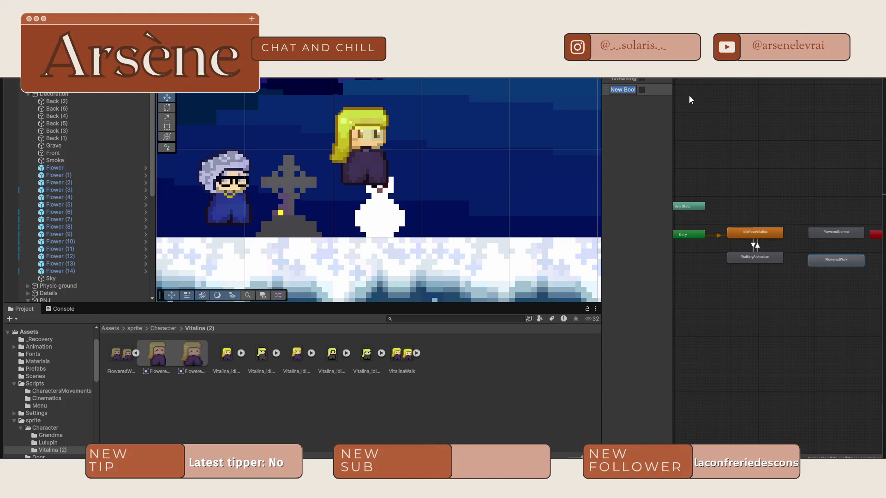
{"action": "type", "text": "flow"}
{"action": "key", "text": "BackSpace"}
{"action": "key", "text": "BackSpace"}
{"action": "key", "text": "BackSpace"}
{"action": "type", "text": "Flowered"}
{"action": "key", "text": "Return"}
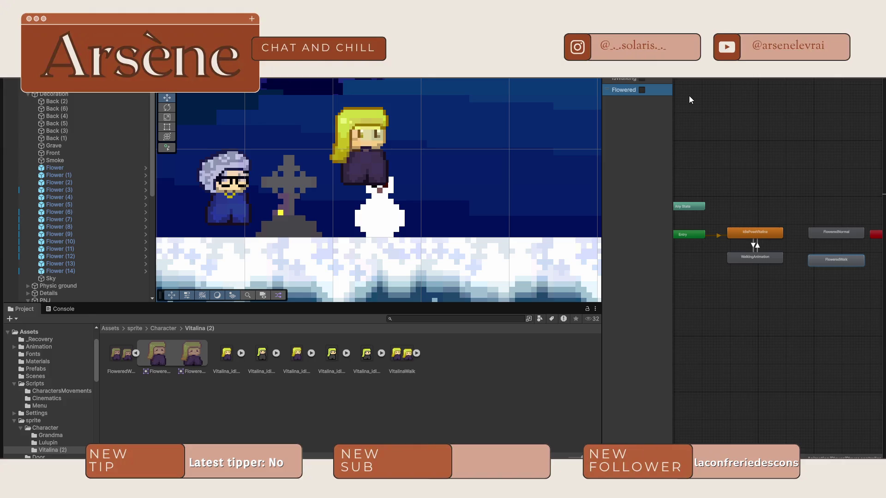
{"action": "scroll", "coordinate": [803, 220], "scroll_direction": "up", "scroll_amount": 3}
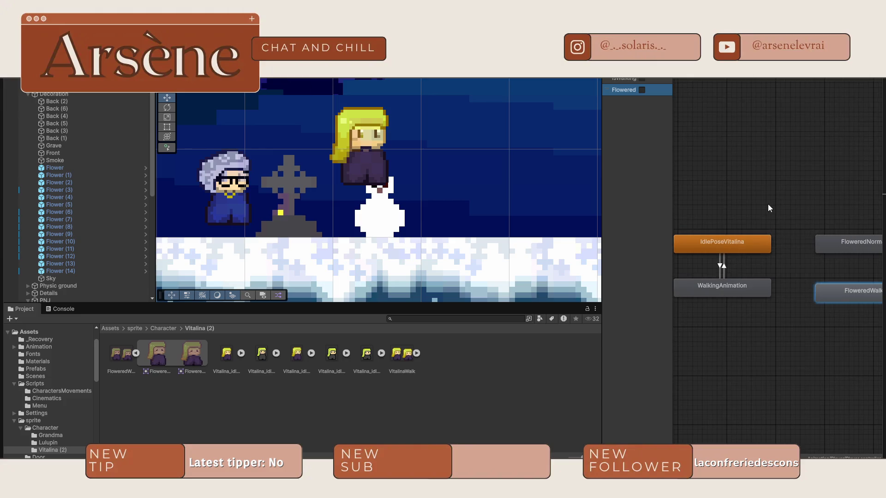
Rearrange the Animator nodes and draw a transition from Any State to WalkingAnimation
{"action": "left_click_drag", "start_coordinate": [768, 203], "coordinate": [883, 194]}
{"action": "mouse_move", "coordinate": [722, 189]}
{"action": "left_mouse_down"}
{"action": "mouse_move", "coordinate": [833, 193]}
{"action": "mouse_move", "coordinate": [796, 189]}
{"action": "mouse_move", "coordinate": [794, 210]}
{"action": "mouse_move", "coordinate": [877, 267]}
{"action": "mouse_move", "coordinate": [773, 138]}
{"action": "left_mouse_up"}
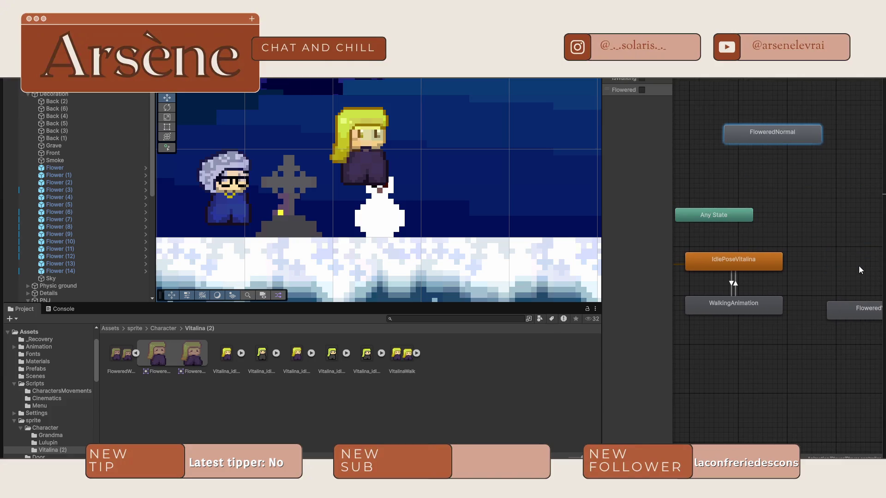
{"action": "left_click_drag", "start_coordinate": [851, 311], "coordinate": [809, 159]}
{"action": "mouse_move", "coordinate": [748, 302]}
{"action": "left_mouse_down"}
{"action": "mouse_move", "coordinate": [854, 237]}
{"action": "mouse_move", "coordinate": [857, 210]}
{"action": "left_mouse_up"}
{"action": "mouse_move", "coordinate": [709, 217]}
{"action": "left_mouse_down"}
{"action": "mouse_move", "coordinate": [728, 201]}
{"action": "mouse_move", "coordinate": [751, 202]}
{"action": "left_mouse_up"}
{"action": "right_click", "coordinate": [751, 196]}
{"action": "left_click", "coordinate": [775, 201]}
{"action": "left_click", "coordinate": [856, 197]}
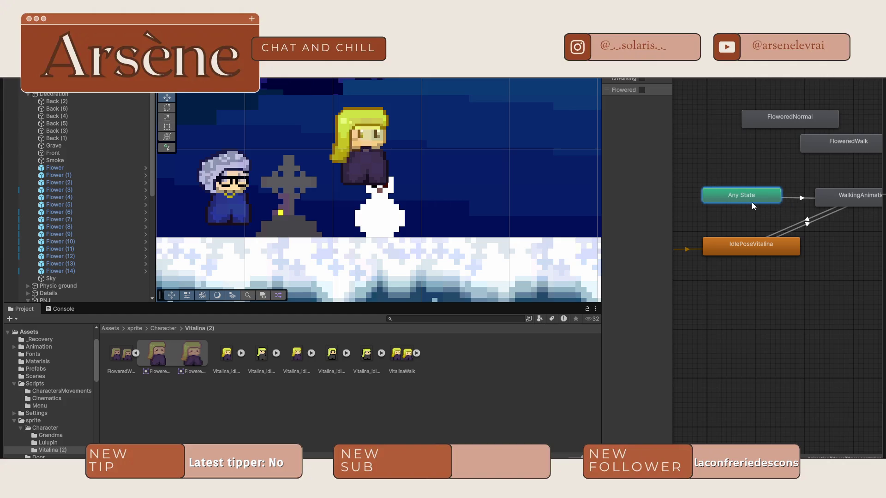
Draw a transition from WalkingAnimation to IdlePoseVitalina
{"action": "right_click", "coordinate": [827, 198]}
{"action": "left_click", "coordinate": [825, 202]}
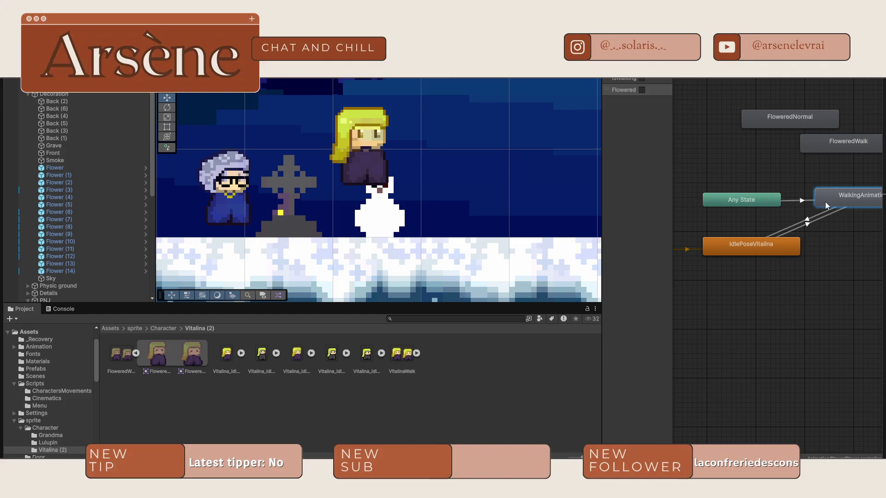
{"action": "left_click_drag", "start_coordinate": [775, 178], "coordinate": [748, 183]}
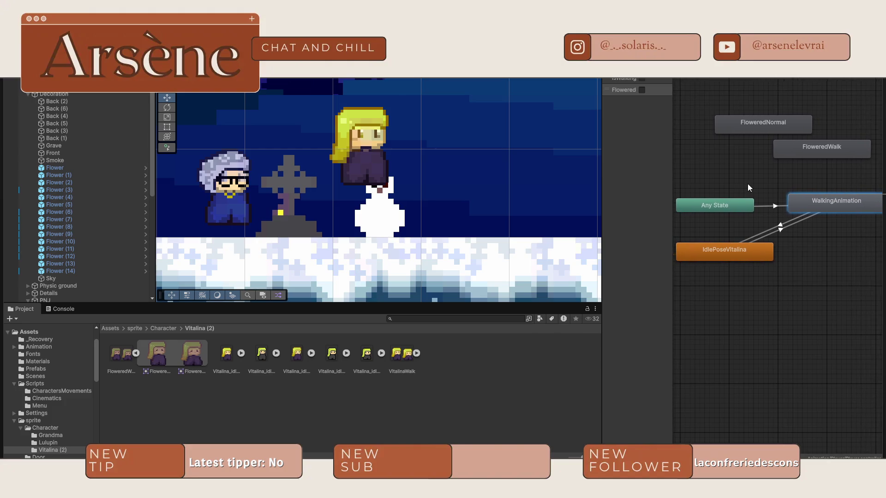
{"action": "right_click", "coordinate": [819, 208]}
{"action": "left_click", "coordinate": [826, 209]}
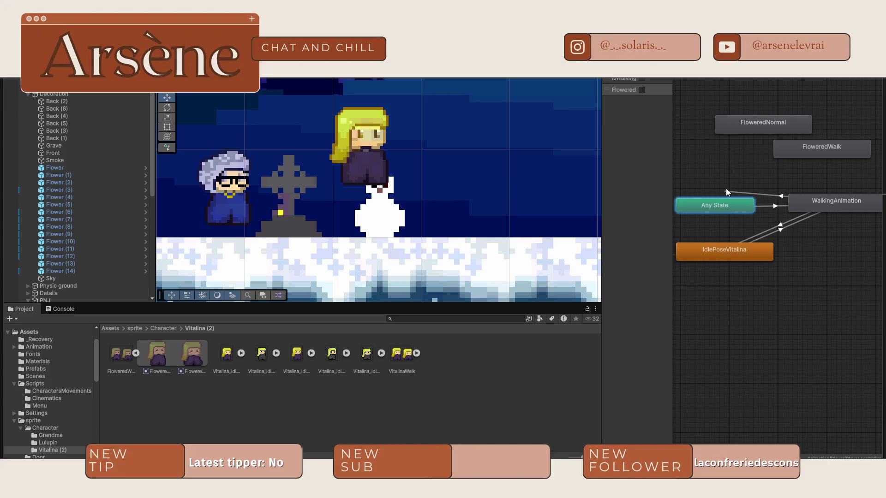
{"action": "left_click", "coordinate": [734, 253]}
Delete the idle–walking transitions and start another transition from Any State
{"action": "left_click_drag", "start_coordinate": [706, 204], "coordinate": [718, 198]}
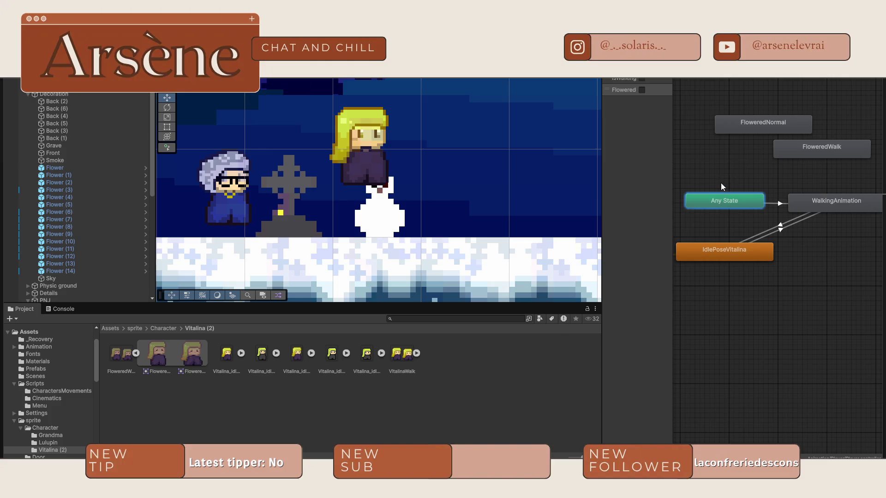
{"action": "left_click", "coordinate": [780, 228]}
{"action": "key", "text": "Delete"}
{"action": "right_click", "coordinate": [746, 200]}
{"action": "left_click", "coordinate": [773, 205]}
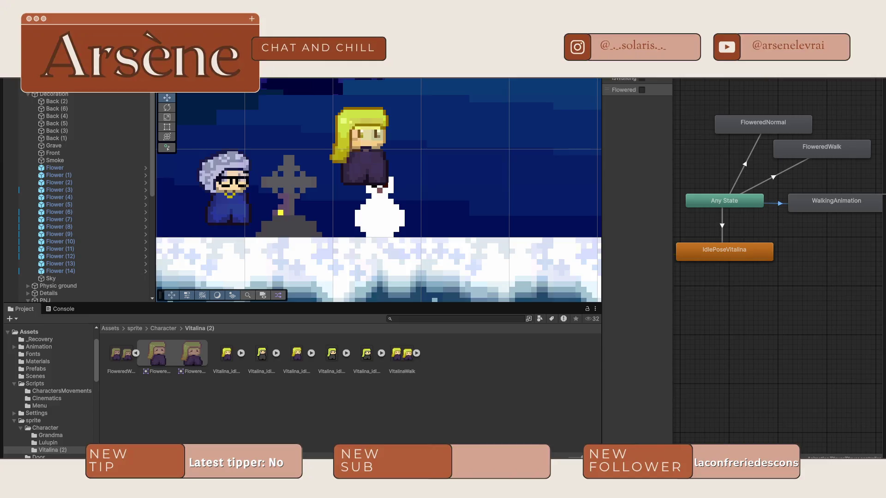
{"action": "mouse_move", "coordinate": [882, 173]}
{"action": "left_mouse_down"}
{"action": "mouse_move", "coordinate": [602, 173]}
{"action": "mouse_move", "coordinate": [789, 173]}
{"action": "left_mouse_up"}
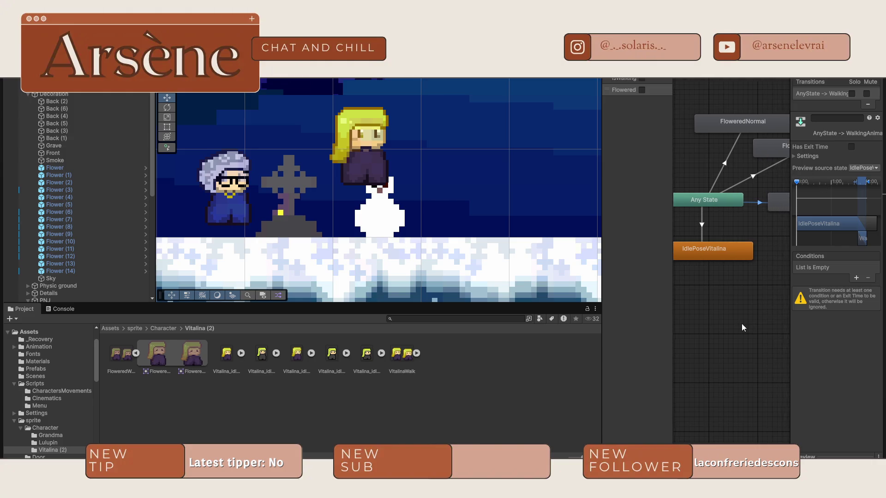
Widen the Animator panels and give Any State→IdlePoseVitalina conditions IsWalking false and Flowered false
{"action": "left_click_drag", "start_coordinate": [601, 237], "coordinate": [475, 237]}
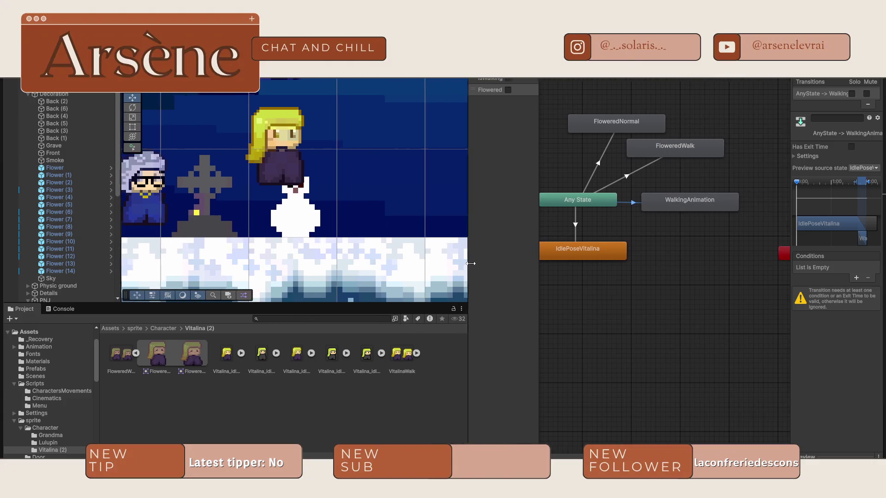
{"action": "key", "text": "a"}
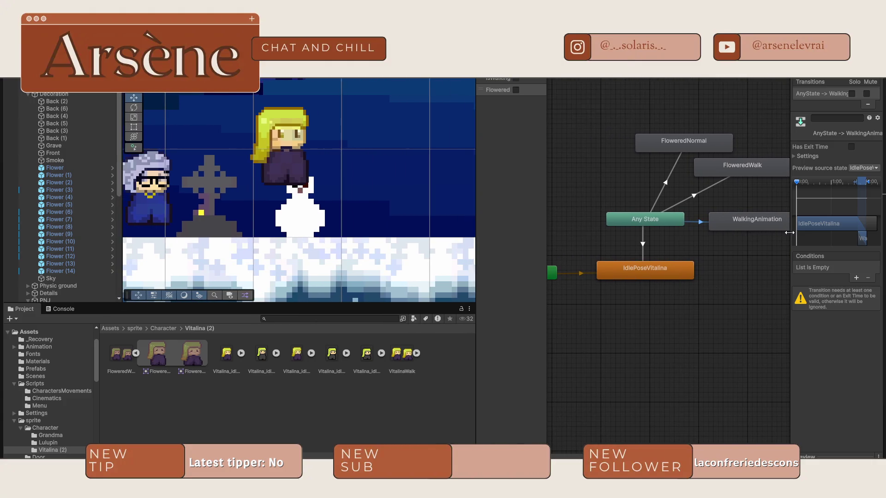
{"action": "left_click_drag", "start_coordinate": [788, 235], "coordinate": [746, 235]}
{"action": "left_click", "coordinate": [643, 245]}
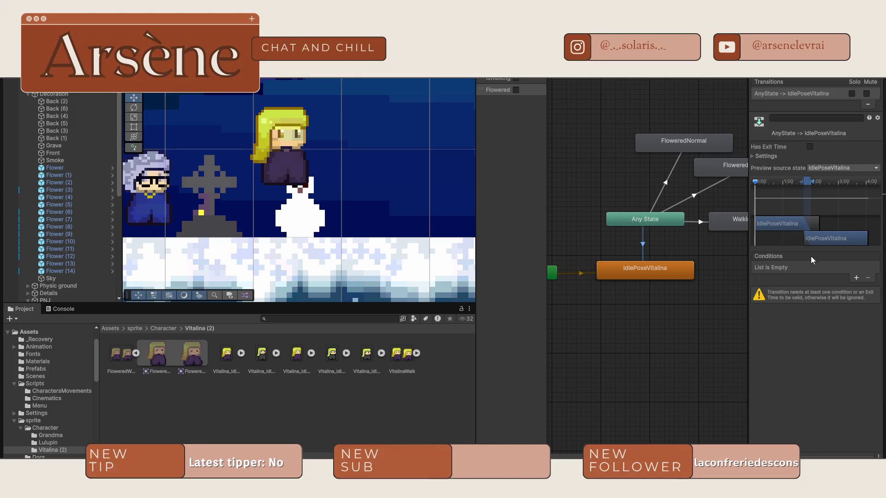
{"action": "left_click", "coordinate": [856, 279]}
{"action": "left_click", "coordinate": [857, 279]}
{"action": "left_click", "coordinate": [848, 267]}
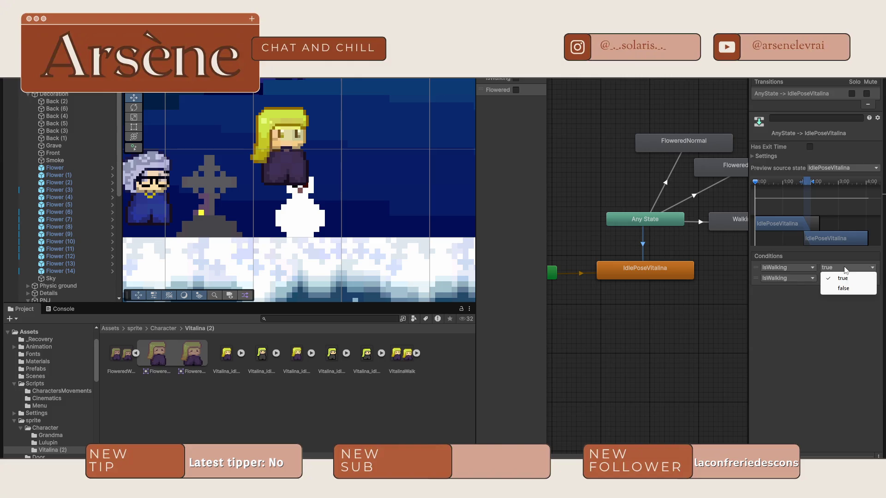
{"action": "left_click", "coordinate": [844, 289]}
{"action": "left_click", "coordinate": [838, 278]}
{"action": "left_click", "coordinate": [787, 278]}
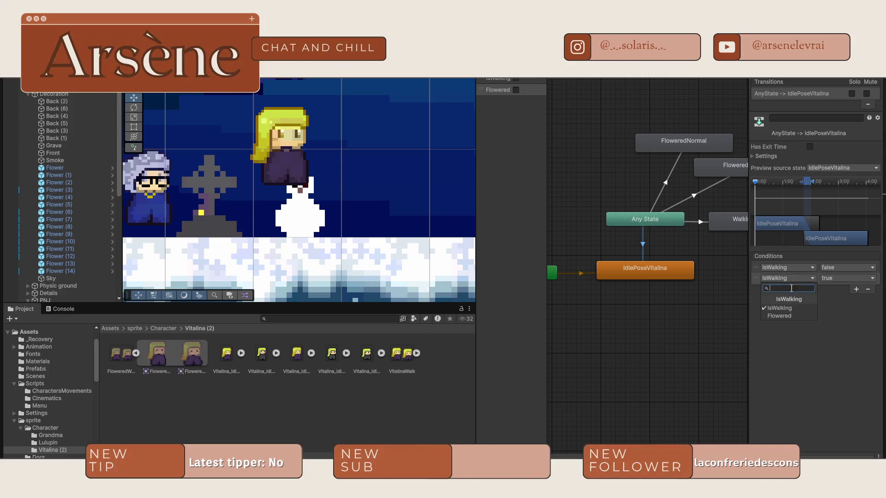
{"action": "left_click", "coordinate": [783, 316]}
{"action": "left_click", "coordinate": [841, 278]}
{"action": "left_click", "coordinate": [840, 299]}
Inspect the FloweredNormal and FloweredWalk states, then select the Any State→FloweredNormal transition
{"action": "left_click", "coordinate": [631, 181]}
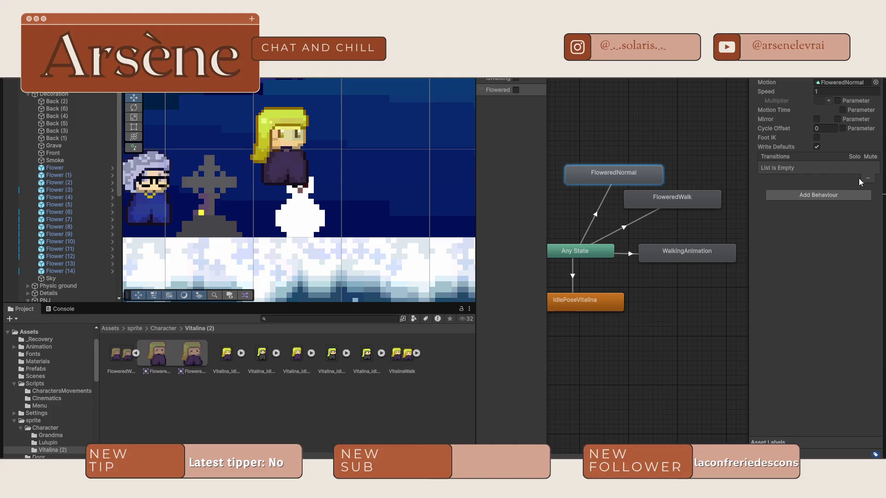
{"action": "left_click", "coordinate": [821, 195]}
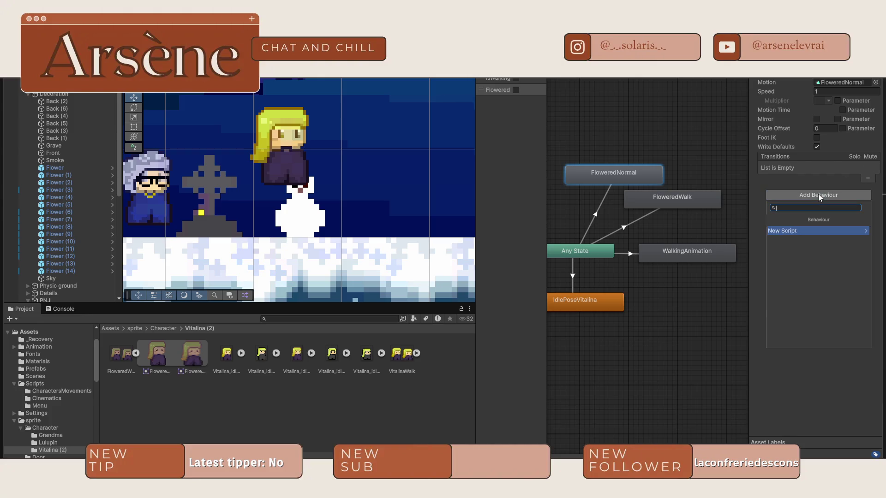
{"action": "left_click", "coordinate": [799, 182]}
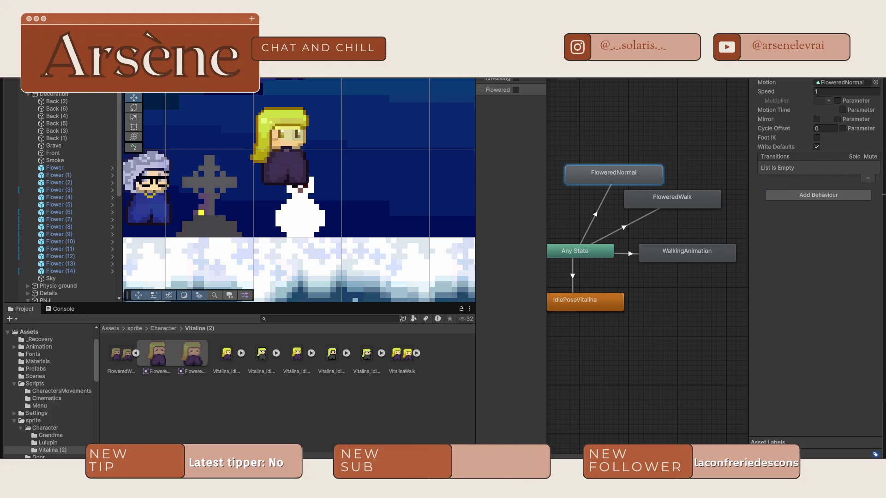
{"action": "left_click", "coordinate": [679, 198]}
{"action": "left_click", "coordinate": [601, 205]}
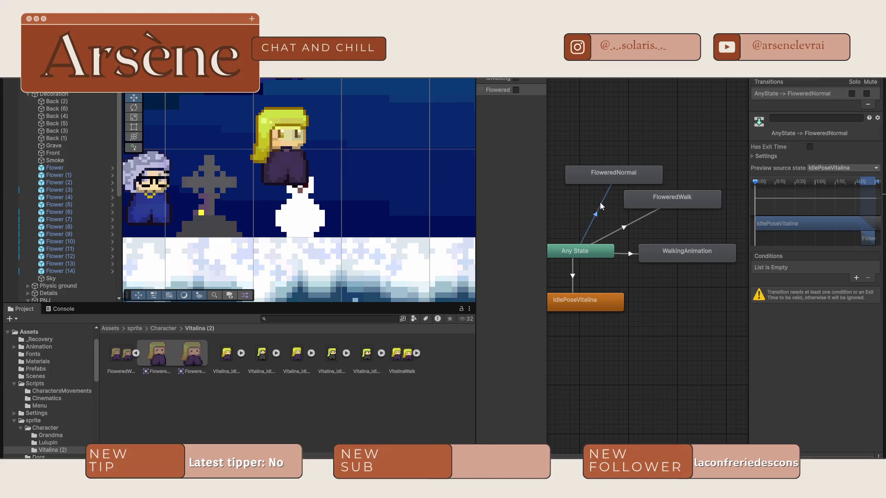
Give the Any State→FloweredNormal transition conditions IsWalking false and Flowered true
{"action": "left_click", "coordinate": [854, 280]}
{"action": "left_click", "coordinate": [855, 279]}
{"action": "left_click", "coordinate": [833, 268]}
{"action": "left_click", "coordinate": [842, 289]}
{"action": "left_click", "coordinate": [801, 278]}
{"action": "left_click", "coordinate": [778, 308]}
Add two conditions to the Any State→FloweredWalk transition, the second using Flowered
{"action": "left_click", "coordinate": [635, 222]}
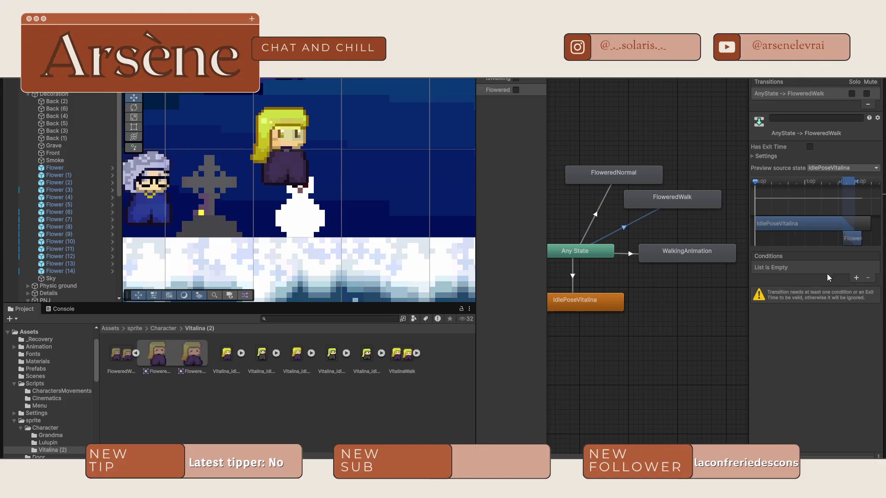
{"action": "left_click", "coordinate": [856, 278]}
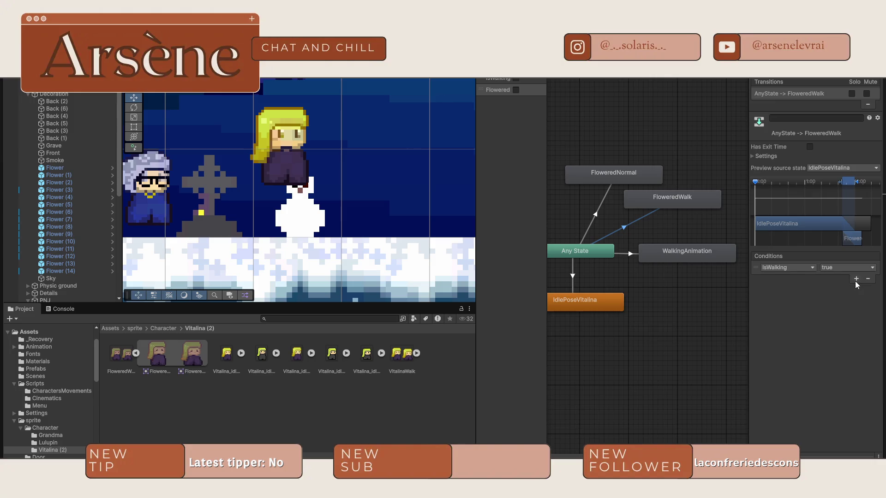
{"action": "left_click", "coordinate": [856, 281]}
{"action": "left_click", "coordinate": [787, 278]}
{"action": "left_click", "coordinate": [776, 315]}
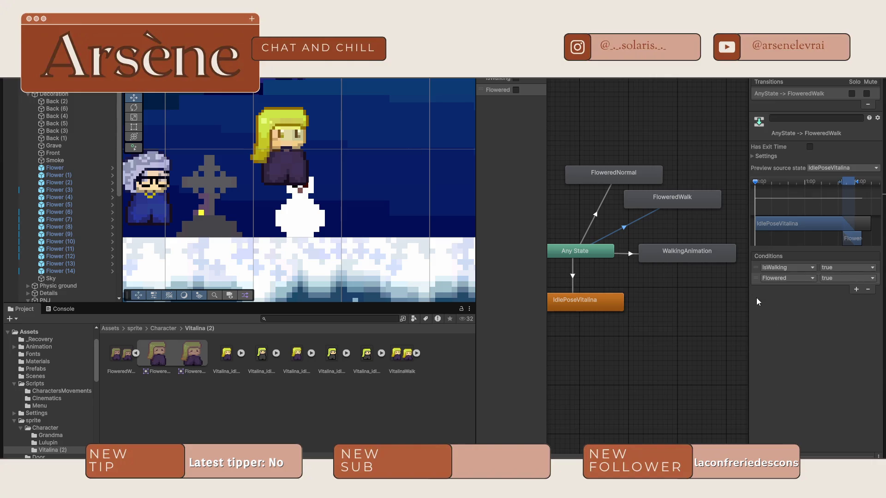
Give the Any State→WalkingAnimation transition conditions IsWalking true and Flowered false
{"action": "left_click", "coordinate": [654, 261]}
{"action": "left_click", "coordinate": [599, 257]}
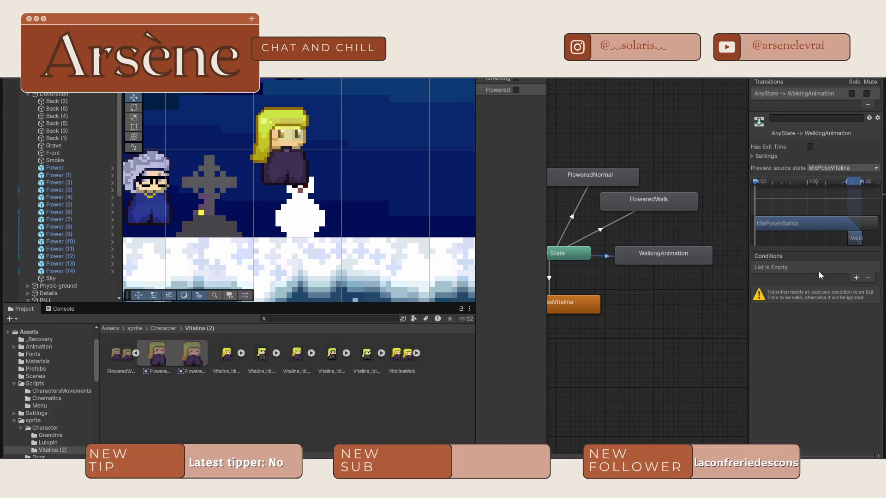
{"action": "left_click", "coordinate": [852, 280]}
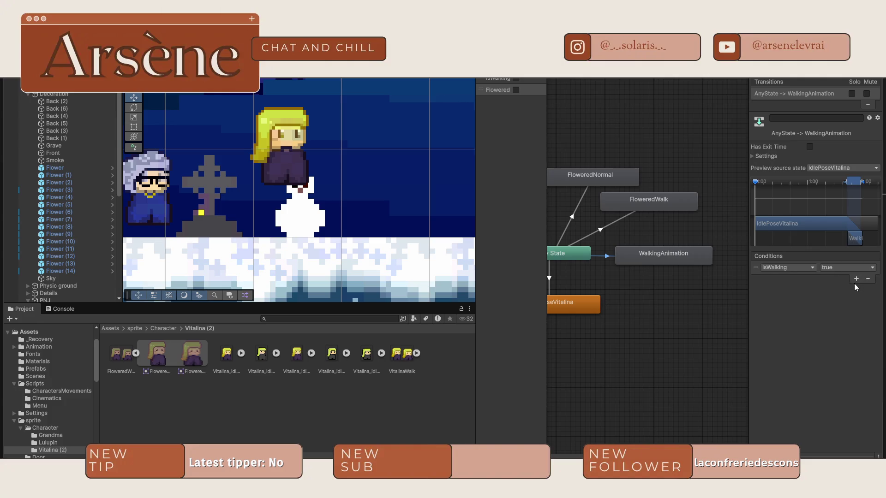
{"action": "left_click", "coordinate": [855, 281]}
{"action": "left_click", "coordinate": [793, 279]}
{"action": "left_click", "coordinate": [784, 316]}
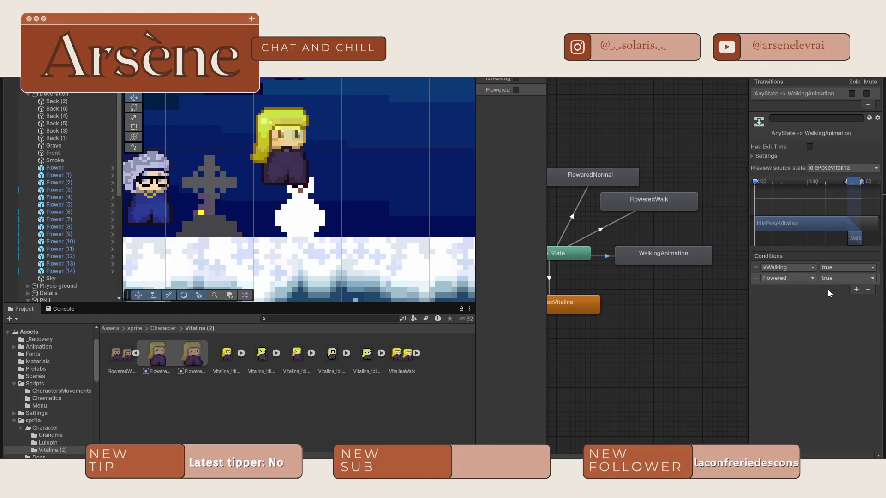
{"action": "left_click", "coordinate": [841, 278]}
{"action": "left_click", "coordinate": [836, 298]}
Review the Any State transitions, move the Entry state higher, and return to the Animation timeline
{"action": "left_click", "coordinate": [613, 221]}
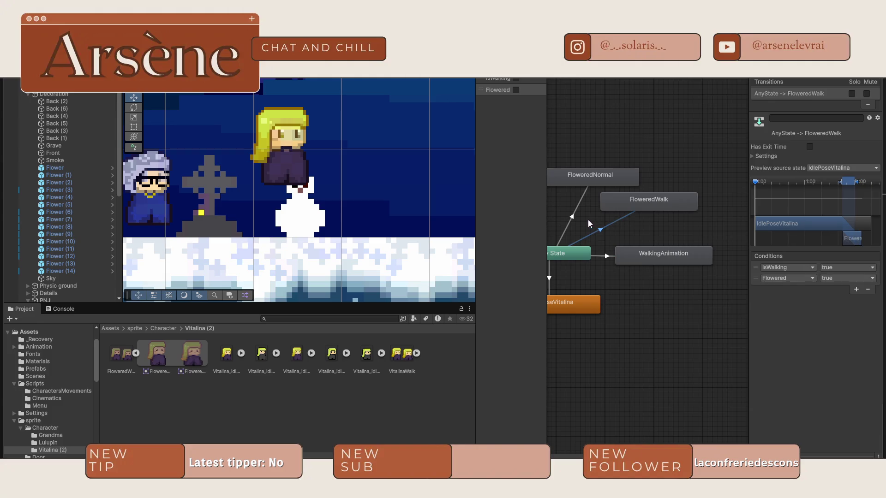
{"action": "left_click", "coordinate": [571, 217]}
{"action": "left_click_drag", "start_coordinate": [602, 237], "coordinate": [658, 223]}
{"action": "left_click", "coordinate": [604, 261]}
{"action": "left_click", "coordinate": [656, 261]}
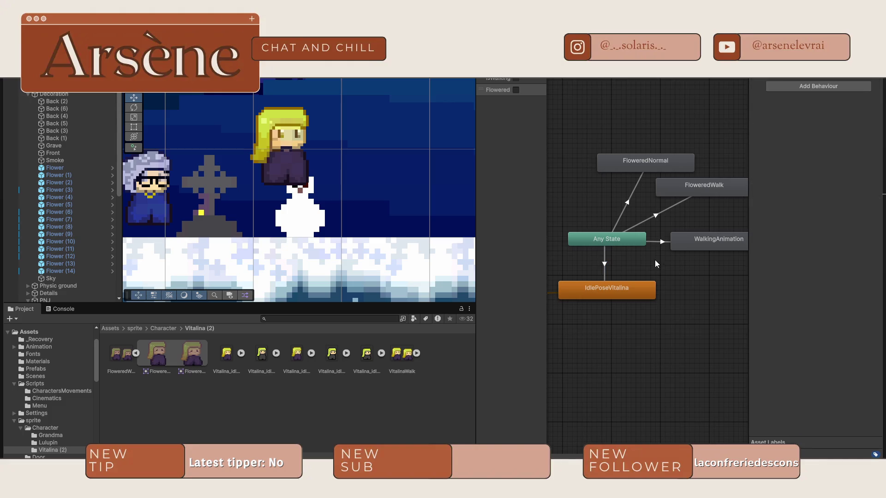
{"action": "mouse_move", "coordinate": [629, 264]}
{"action": "left_mouse_down"}
{"action": "mouse_move", "coordinate": [759, 245]}
{"action": "mouse_move", "coordinate": [722, 240]}
{"action": "left_mouse_up"}
{"action": "left_click_drag", "start_coordinate": [581, 273], "coordinate": [588, 220]}
{"action": "left_click", "coordinate": [630, 170]}
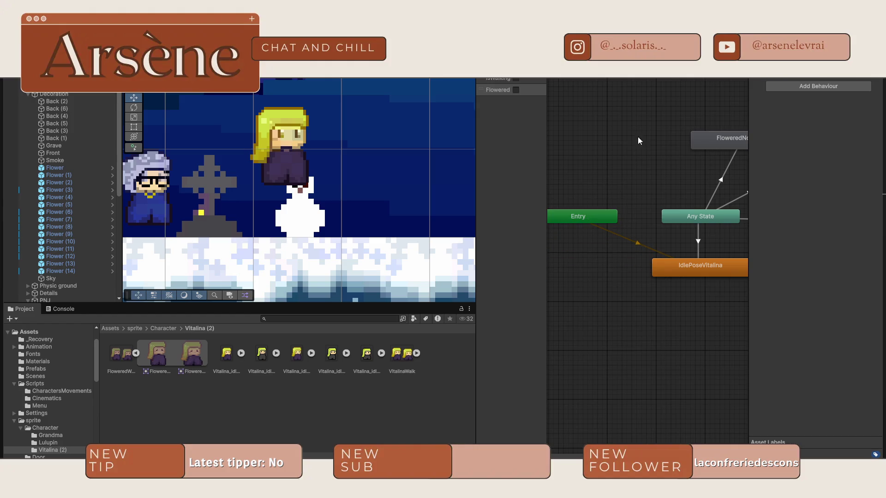
{"action": "left_click", "coordinate": [576, 74]}
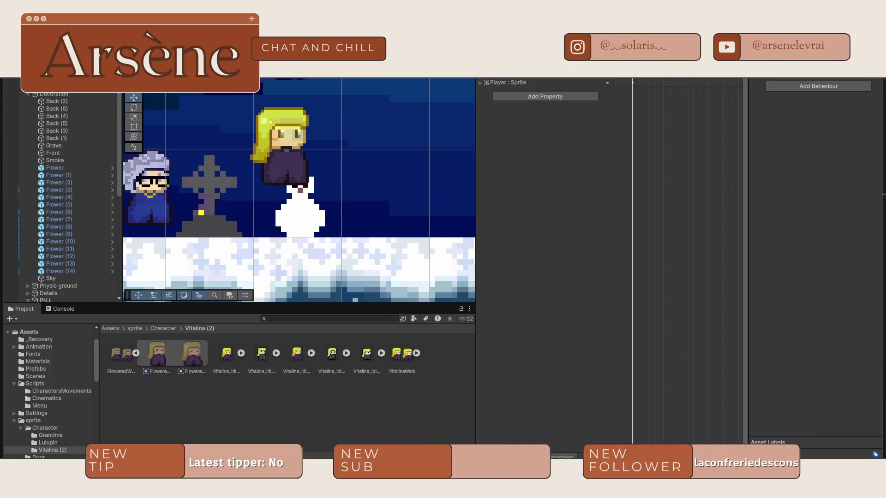
{"action": "key", "text": "alt+Tab"}
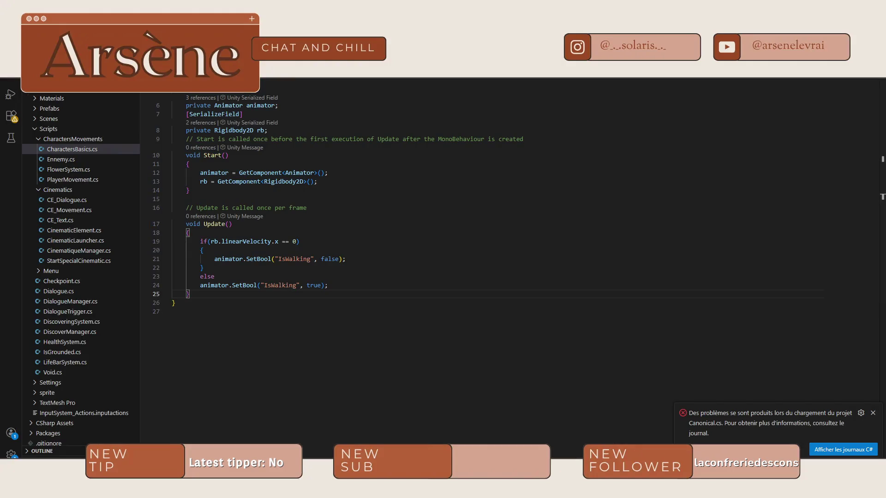
Open PlayerMovement.cs and scroll to the IsWalking block in Update
{"action": "key", "text": "ctrl+Tab"}
{"action": "scroll", "coordinate": [349, 267], "scroll_direction": "down", "scroll_amount": 5}
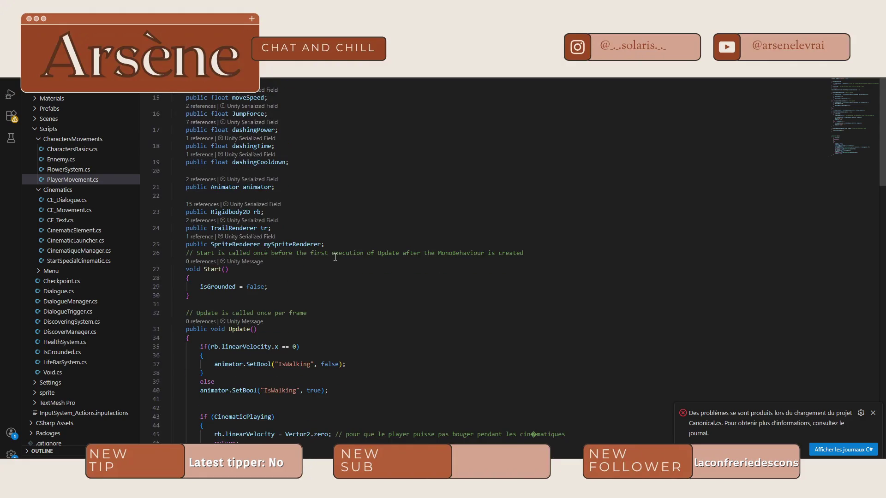
{"action": "scroll", "coordinate": [323, 261], "scroll_direction": "down", "scroll_amount": 4}
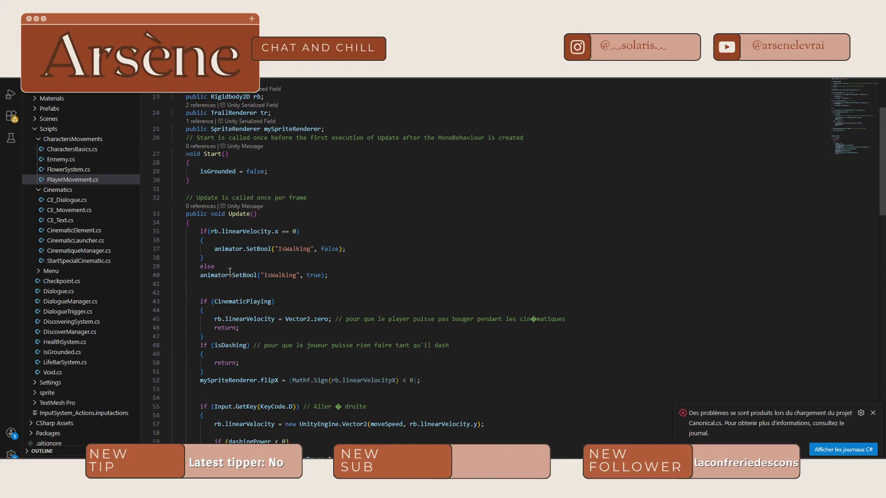
{"action": "left_click", "coordinate": [256, 291]}
Copy the IsWalking if/else block, paste a duplicate below it, then delete the duplicate
{"action": "left_click_drag", "start_coordinate": [347, 276], "coordinate": [200, 231]}
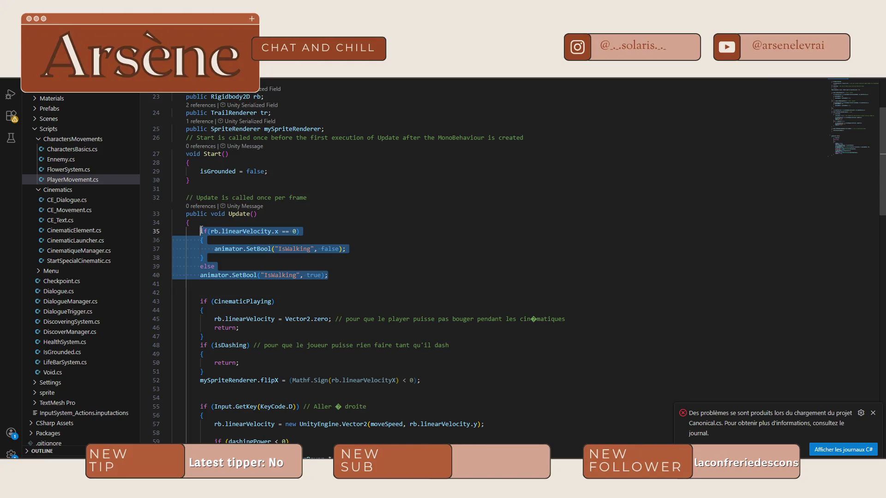
{"action": "key", "text": "ctrl+k"}
{"action": "key", "text": "ctrl+f"}
{"action": "left_click", "coordinate": [350, 275]}
{"action": "key", "text": "Return"}
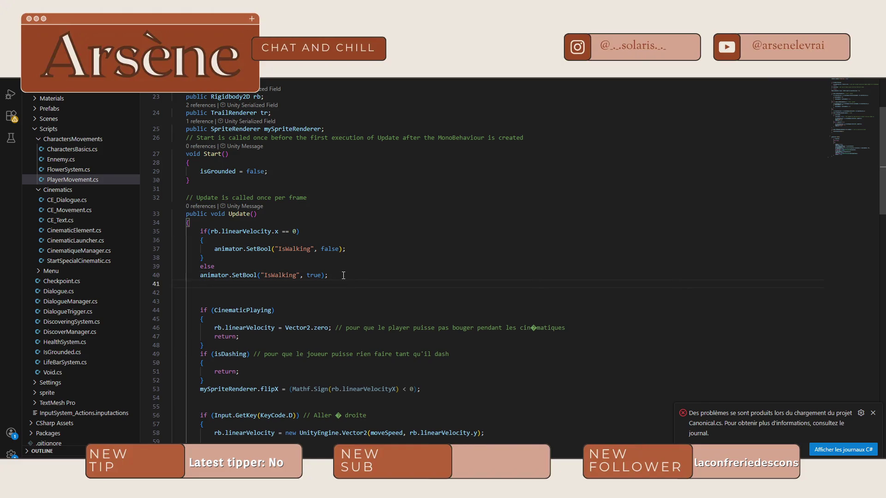
{"action": "type", "text": "if(rb.linearVelocity.x == 0)         {             animator.SetBool(\"IsWalking\", false);         }         else         animator.SetBool(\"IsWalking\", true);"}
{"action": "left_click_drag", "start_coordinate": [298, 285], "coordinate": [210, 284]}
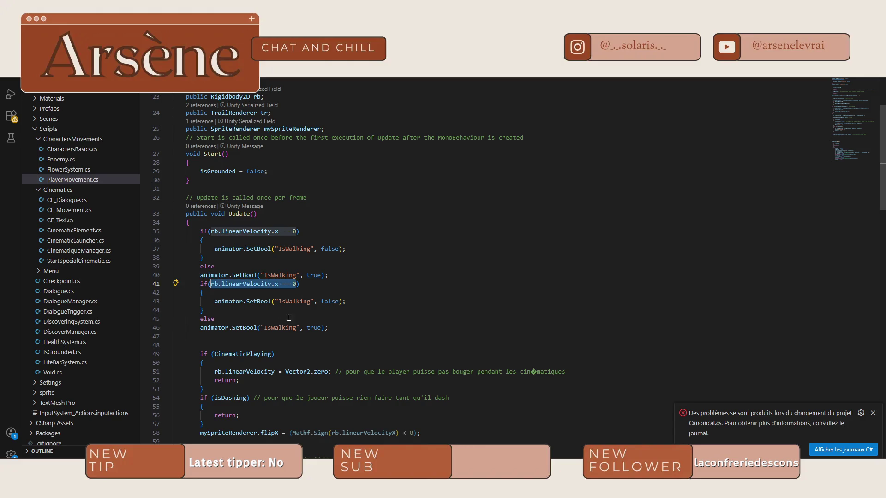
{"action": "mouse_move", "coordinate": [326, 329]}
{"action": "left_mouse_down"}
{"action": "mouse_move", "coordinate": [204, 326]}
{"action": "mouse_move", "coordinate": [201, 284]}
{"action": "left_mouse_up"}
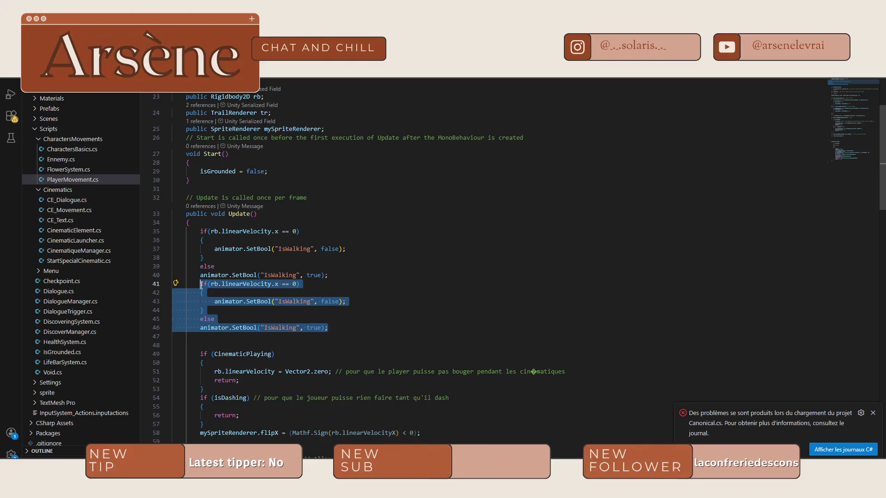
{"action": "key", "text": "Delete"}
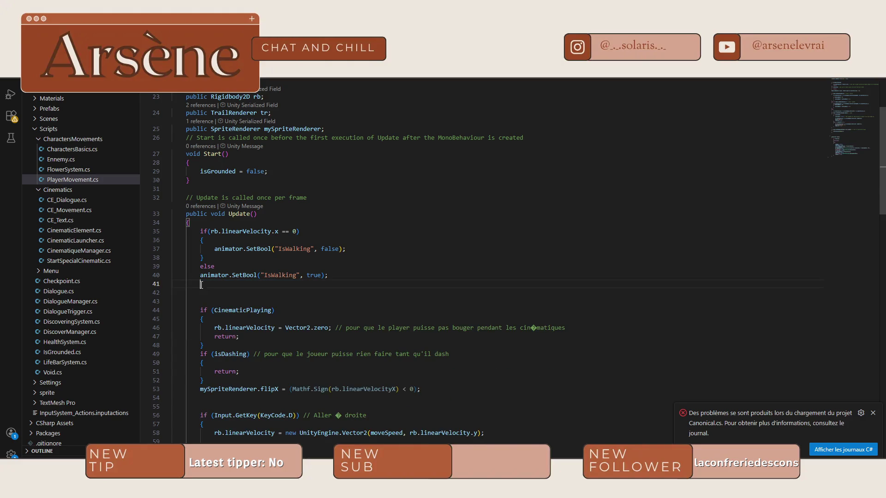
Add animator.SetBool("Flowered", IsFlowered) on line 41, then remove it again
{"action": "type", "text": "ani"}
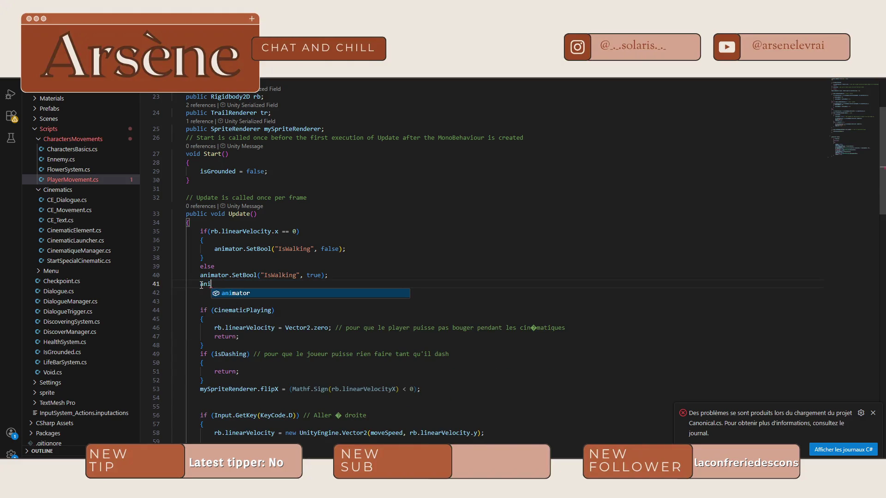
{"action": "type", "text": "mator.Set"}
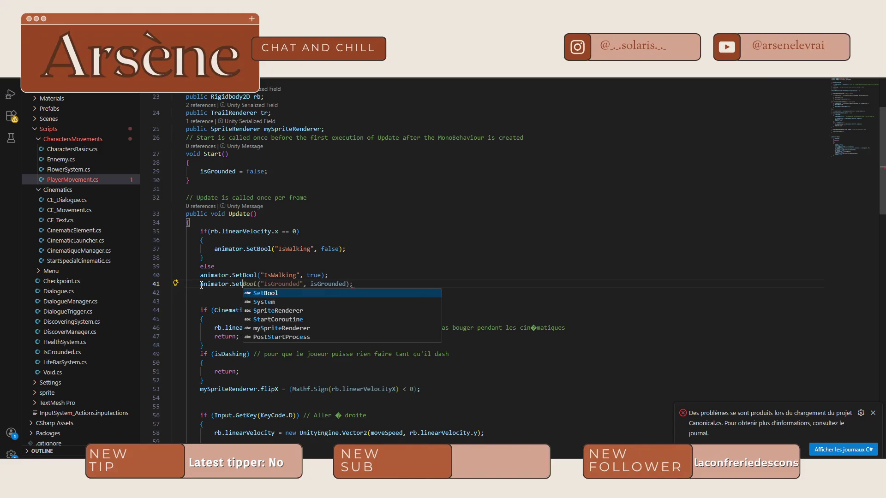
{"action": "type", "text": "Bool"}
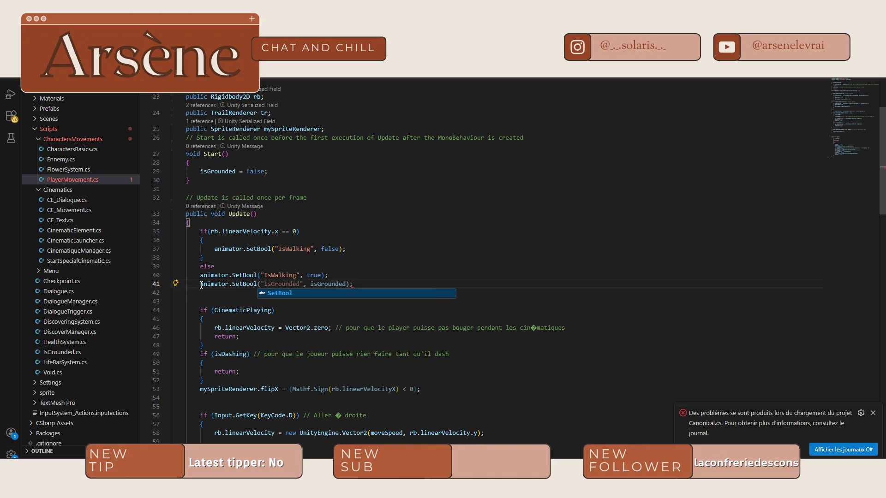
{"action": "type", "text": "("}
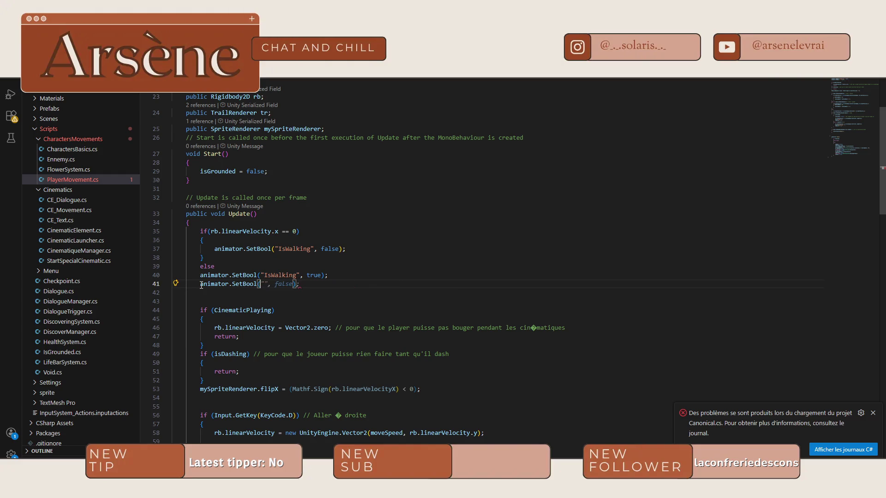
{"action": "type", "text": "\"Flo"}
{"action": "type", "text": "wered"}
{"action": "type", "text": "\""}
{"action": "type", "text": ","}
{"action": "type", "text": " IsFlo"}
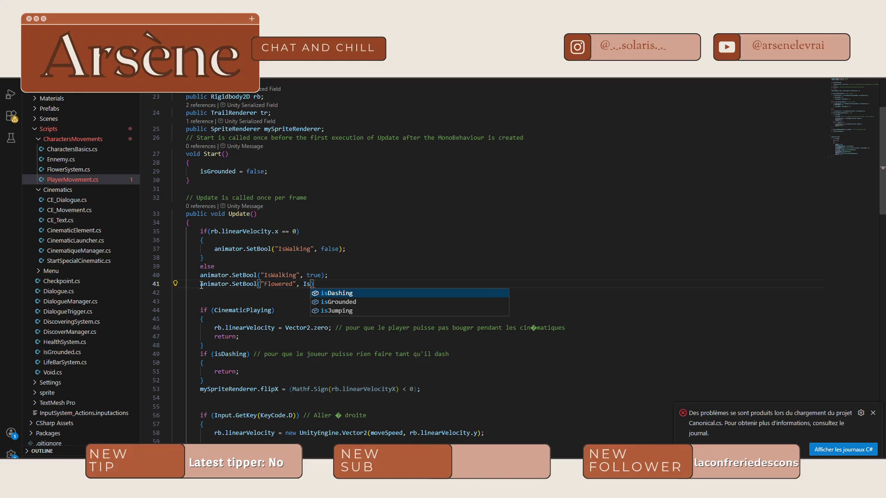
{"action": "type", "text": "wered"}
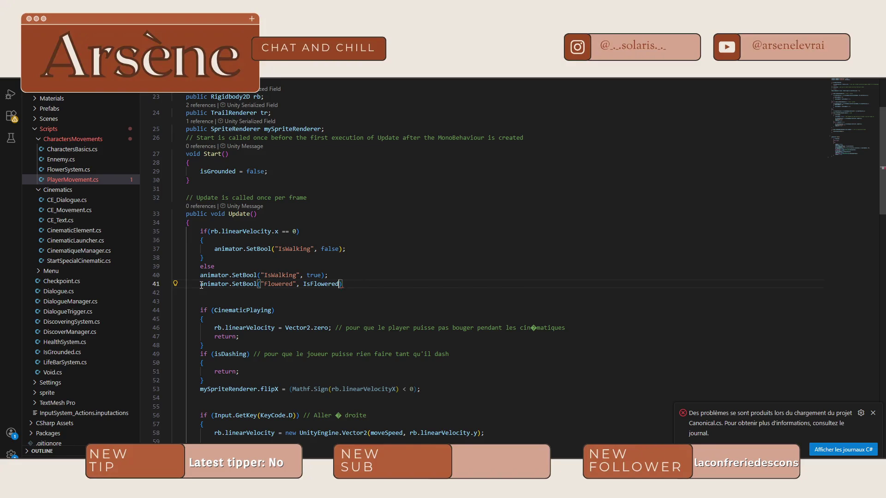
{"action": "type", "text": ")"}
{"action": "left_click_drag", "start_coordinate": [361, 285], "coordinate": [200, 285]}
{"action": "key", "text": "BackSpace"}
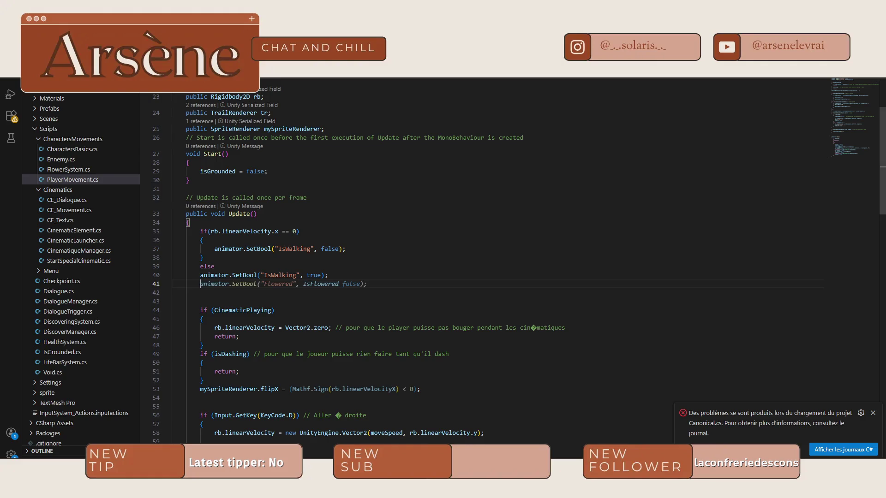
{"action": "key", "text": "Escape"}
{"action": "key", "text": "alt+Tab"}
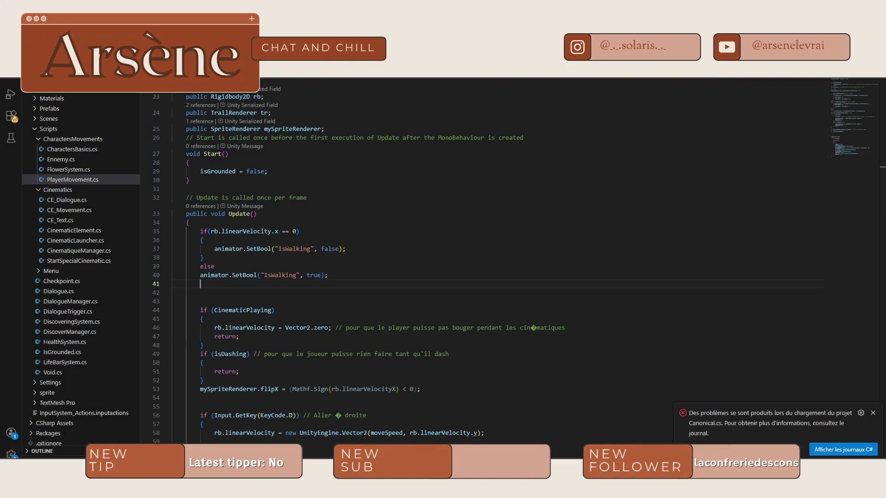
After a quick stop at line 40 in VS Code, switch to the 'Crepusculum - SnowScene' Unity window
{"action": "key", "text": "alt+Tab"}
{"action": "left_click", "coordinate": [341, 276]}
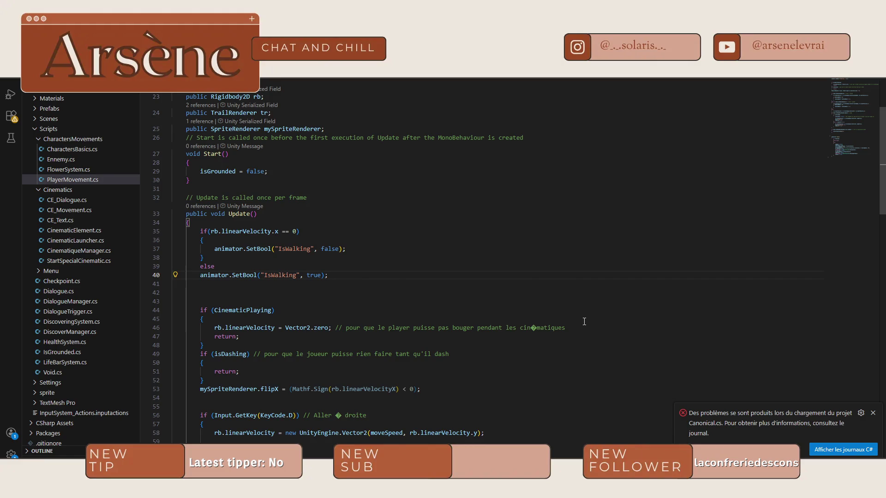
{"action": "mouse_move", "coordinate": [708, 461]}
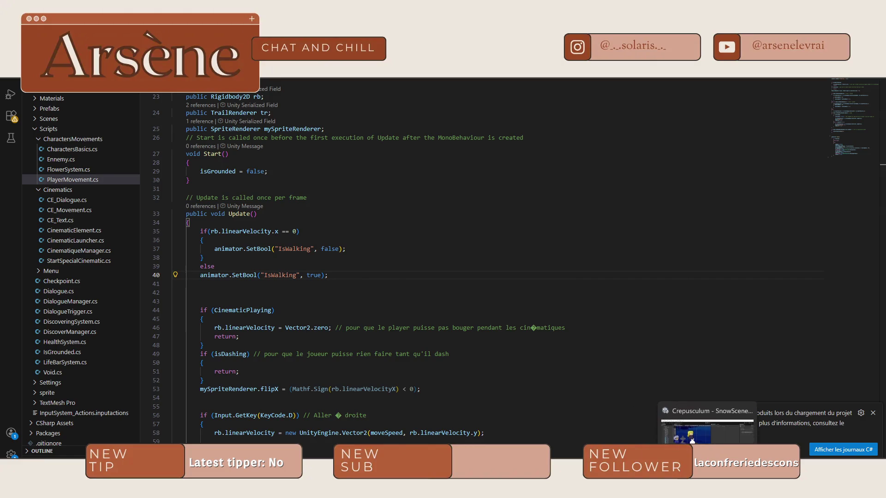
{"action": "left_click", "coordinate": [708, 429]}
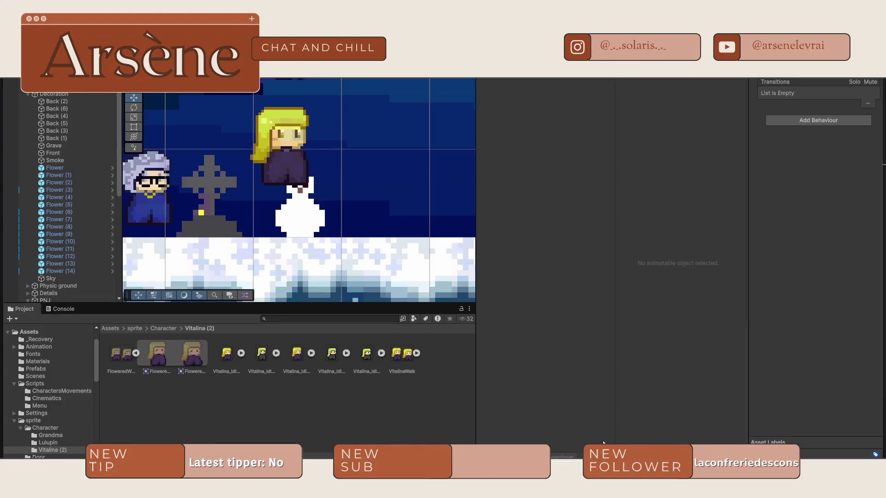
Navigate Assets > Scripts > CharactersMovements and open FlowerSystem.cs in VS Code
{"action": "left_click", "coordinate": [134, 329]}
{"action": "left_click", "coordinate": [109, 329]}
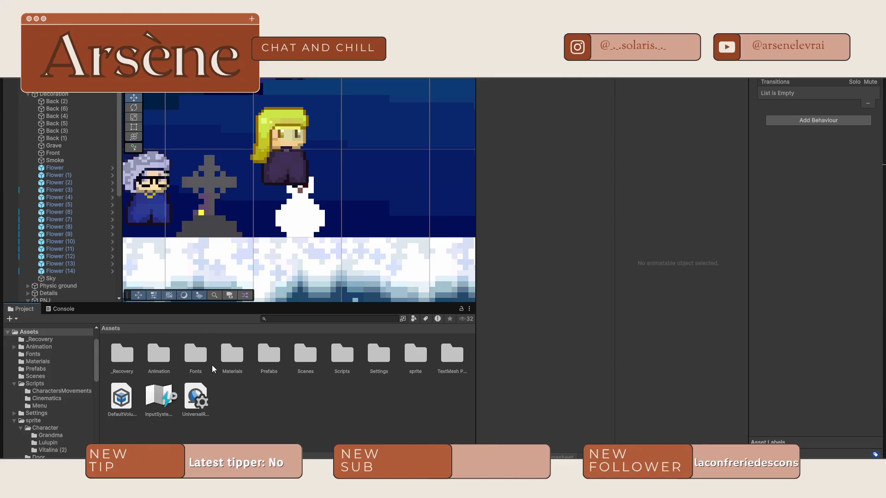
{"action": "double_click", "coordinate": [342, 355]}
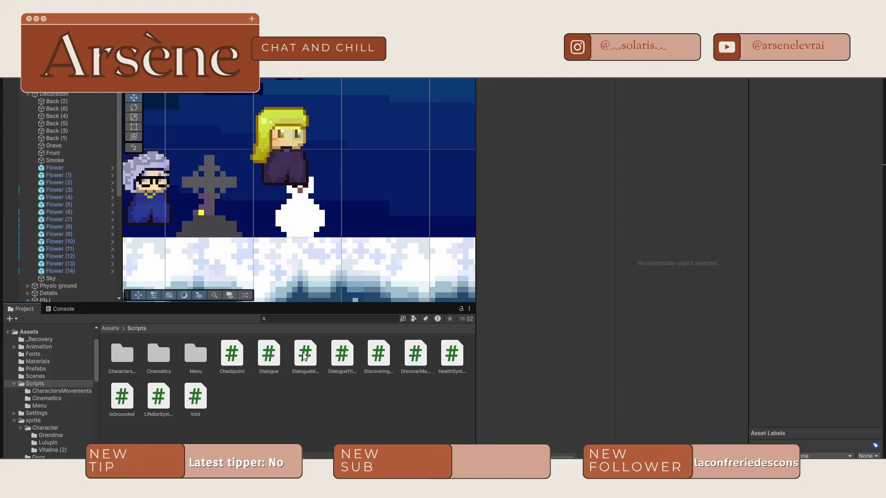
{"action": "left_click", "coordinate": [120, 356]}
{"action": "double_click", "coordinate": [119, 356]}
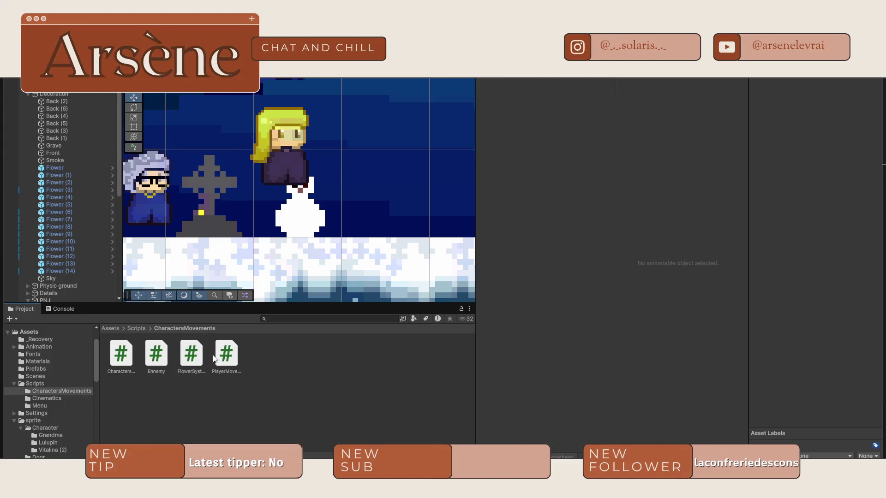
{"action": "left_click", "coordinate": [188, 356]}
{"action": "double_click", "coordinate": [187, 356]}
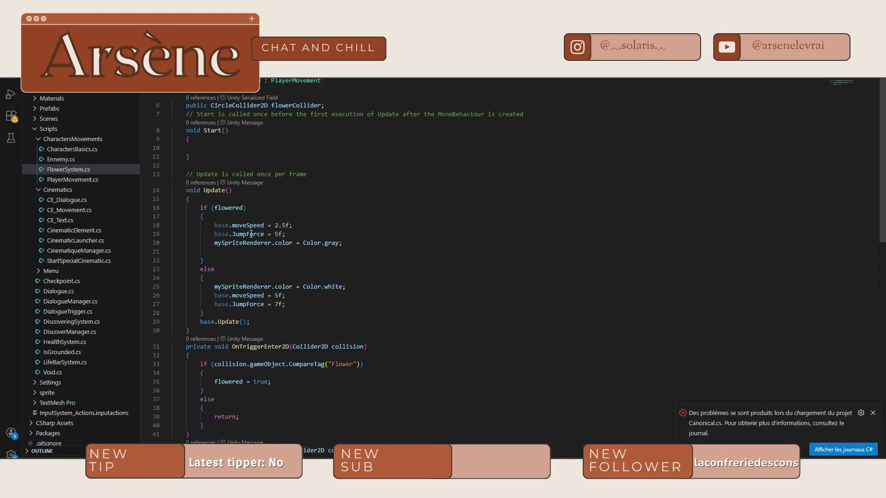
Add a blank line below line 20 and end line 6 with a semicolon
{"action": "left_click", "coordinate": [224, 260]}
{"action": "left_click", "coordinate": [369, 238]}
{"action": "left_click", "coordinate": [363, 243]}
{"action": "key", "text": "Return"}
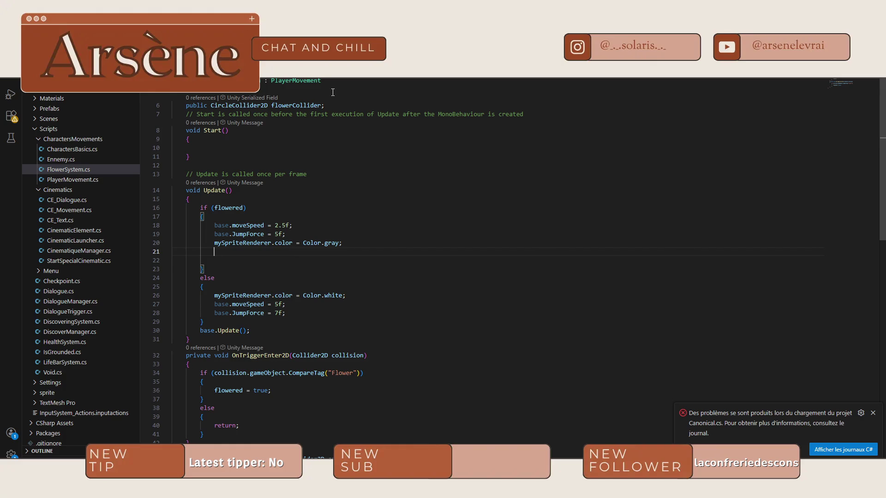
{"action": "left_click", "coordinate": [351, 104]}
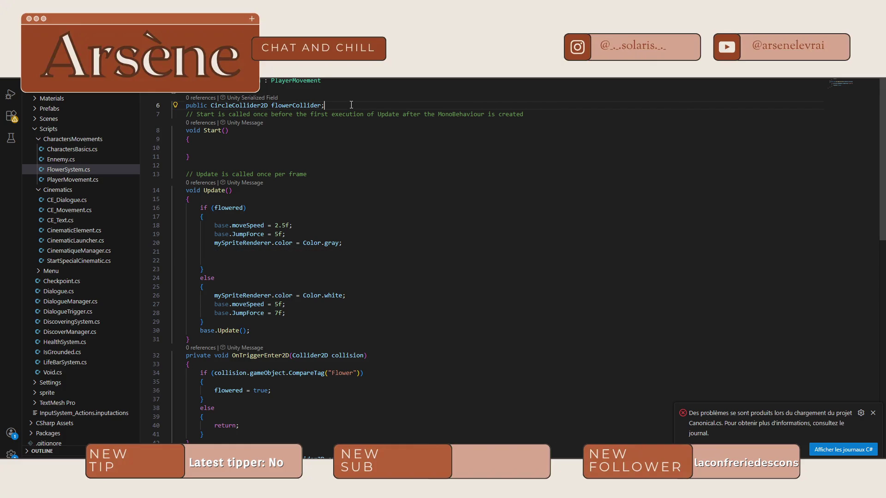
{"action": "key", "text": "Return"}
{"action": "type", "text": "public"}
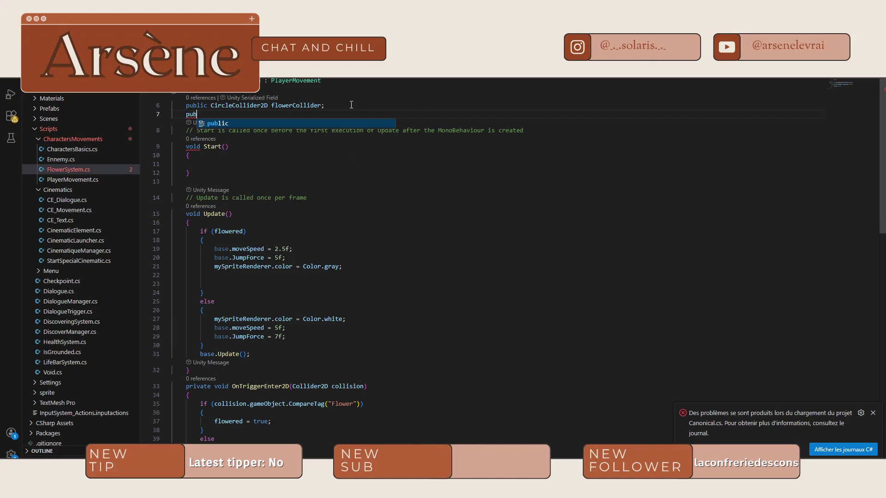
{"action": "key", "text": "BackSpace"}
{"action": "key", "text": "BackSpace"}
{"action": "key", "text": "BackSpace"}
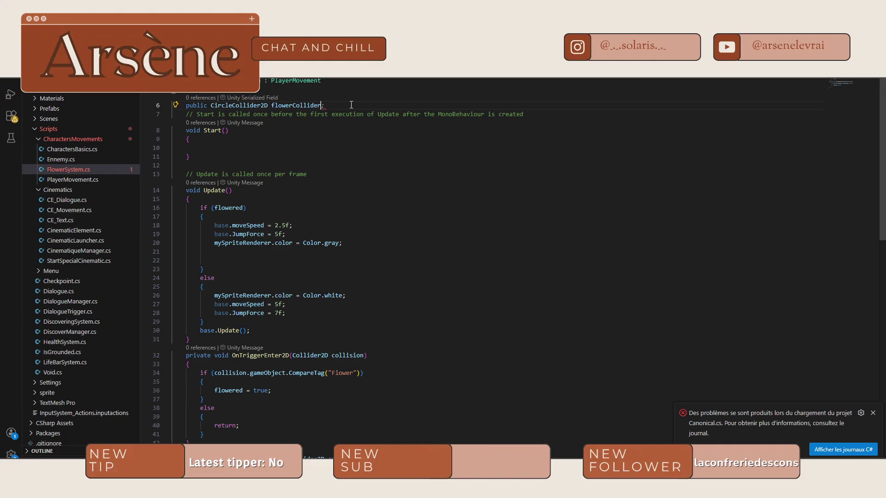
{"action": "type", "text": ";"}
{"action": "key", "text": "Return"}
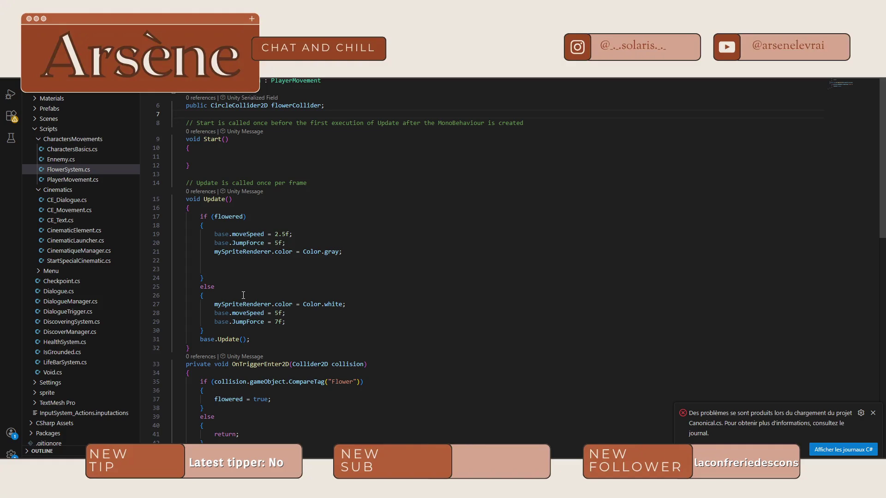
Check where flowered is used and undo the extra blank line under line 6
{"action": "double_click", "coordinate": [221, 217]}
{"action": "scroll", "coordinate": [328, 191], "scroll_direction": "down", "scroll_amount": 4}
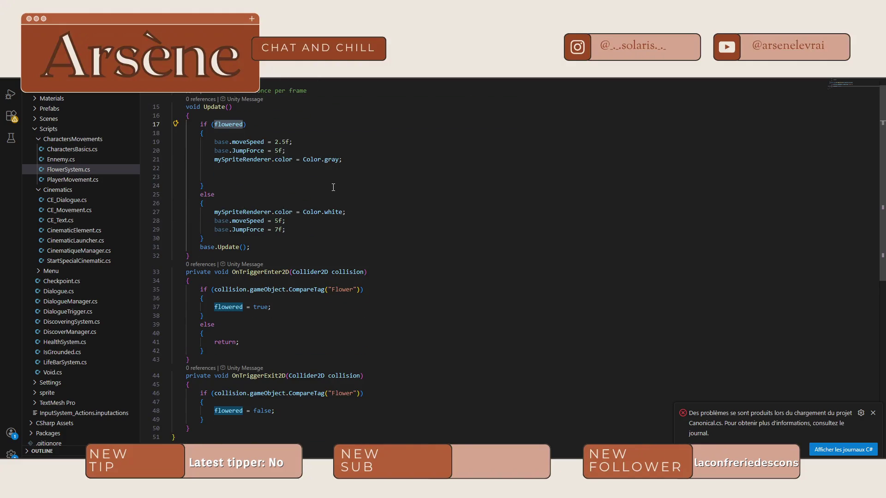
{"action": "scroll", "coordinate": [300, 143], "scroll_direction": "down", "scroll_amount": 5}
{"action": "scroll", "coordinate": [299, 157], "scroll_direction": "up", "scroll_amount": 8}
{"action": "key", "text": "ctrl+z"}
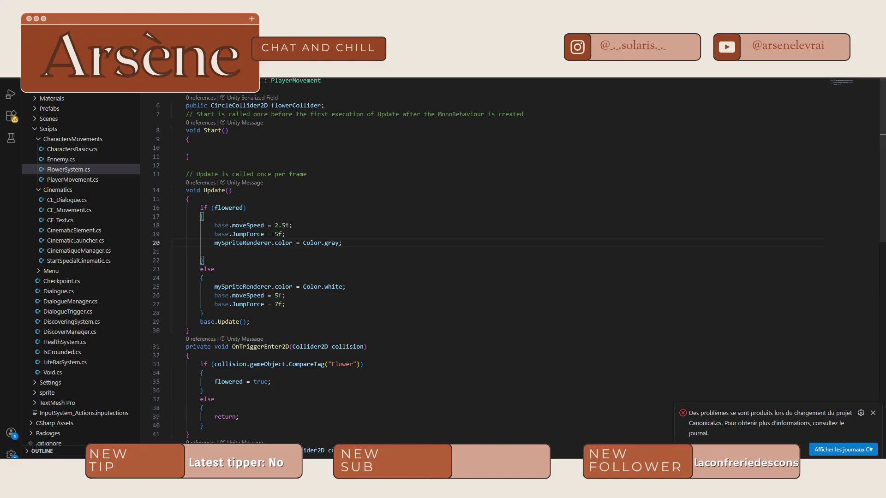
Add animator.SetBool("IsFlowered", true); after the gray colour assignment in the flowered branch
{"action": "key", "text": "ctrl+Tab"}
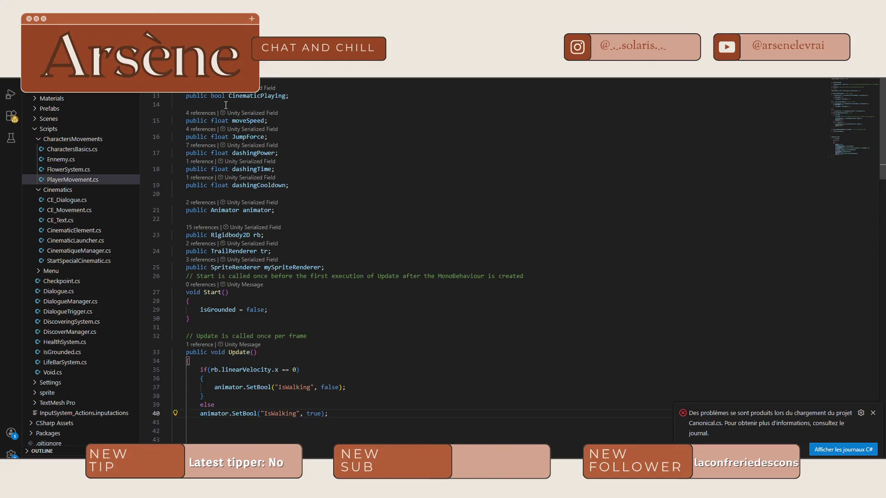
{"action": "key", "text": "ctrl+Tab"}
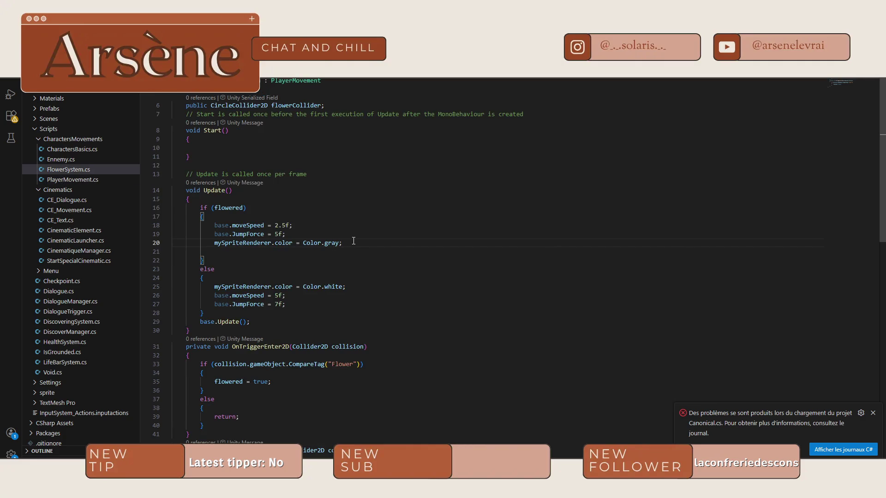
{"action": "key", "text": "Return"}
{"action": "type", "text": "anima"}
{"action": "key", "text": "Tab"}
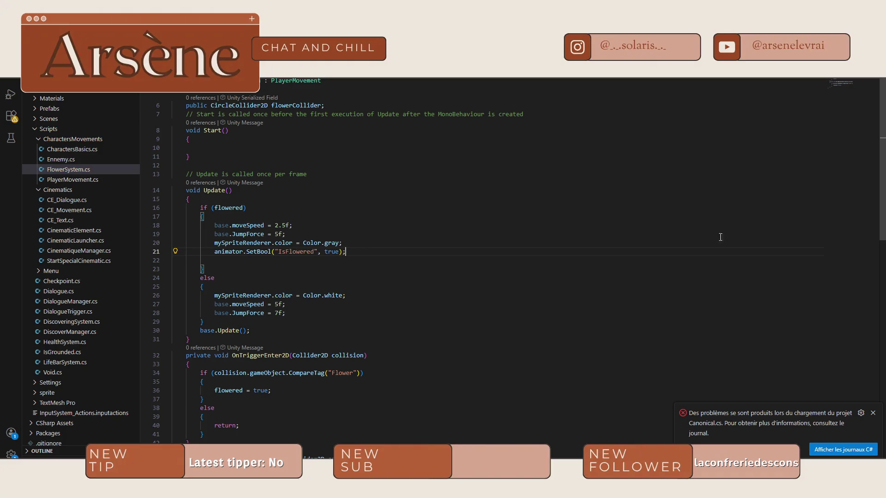
{"action": "mouse_move", "coordinate": [708, 491]}
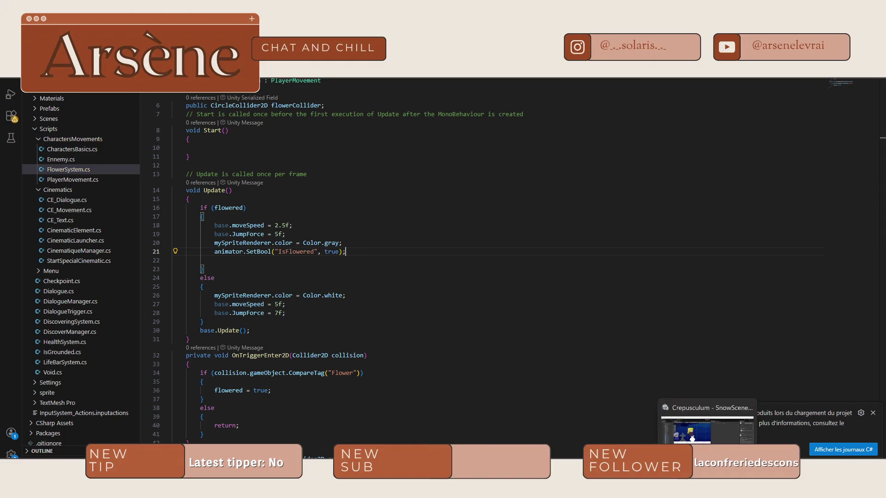
{"action": "left_click", "coordinate": [707, 429]}
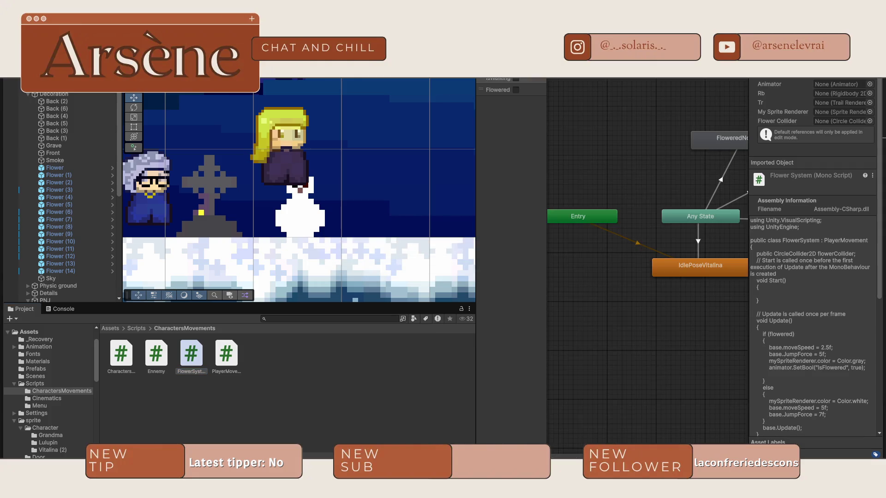
{"action": "left_click_drag", "start_coordinate": [630, 164], "coordinate": [598, 175]}
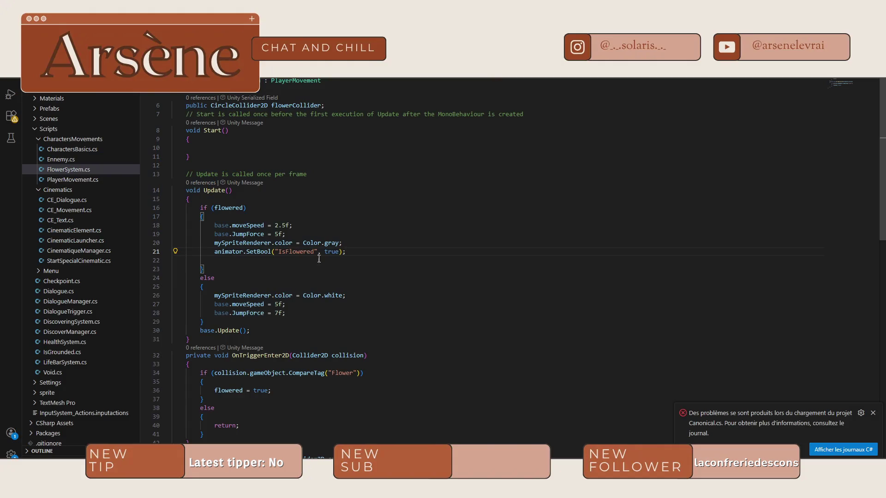
Rename the parameter to Flowered and add SetBool("Flowered", false) to the else branch
{"action": "left_click", "coordinate": [286, 252]}
{"action": "key", "text": "BackSpace"}
{"action": "key", "text": "BackSpace"}
{"action": "triple_click", "coordinate": [341, 252]}
{"action": "key", "text": "ctrl+c"}
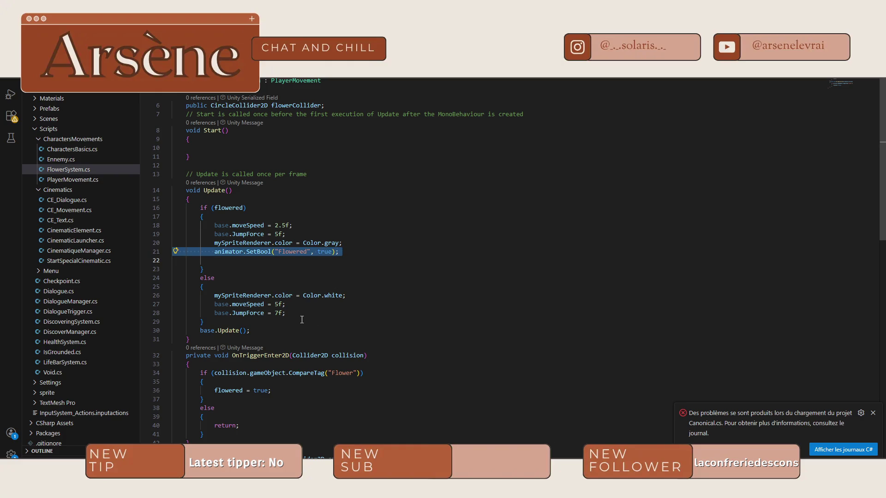
{"action": "left_click", "coordinate": [298, 314]}
{"action": "key", "text": "Return"}
{"action": "key", "text": "ctrl+v"}
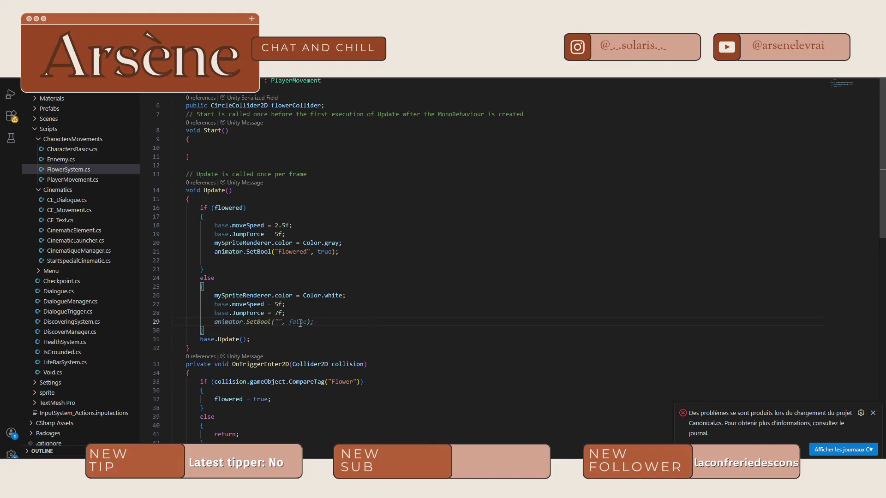
{"action": "left_click", "coordinate": [257, 321]}
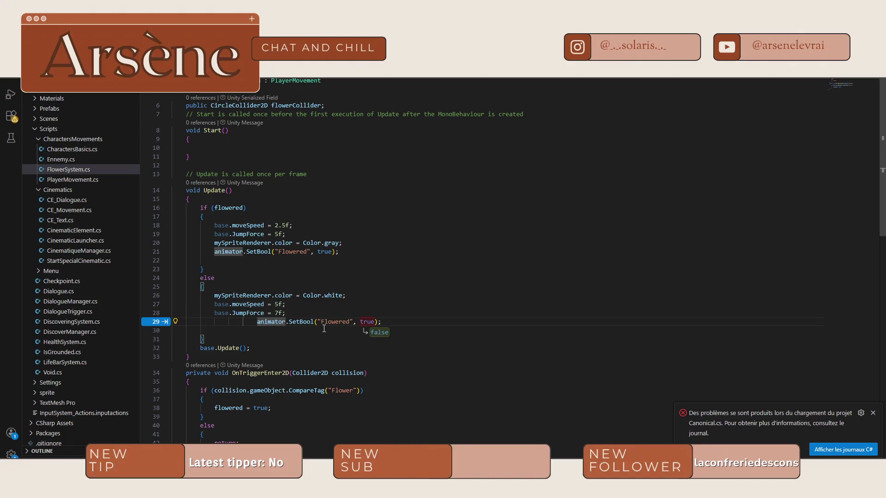
{"action": "key", "text": "Tab"}
{"action": "double_click", "coordinate": [326, 321]}
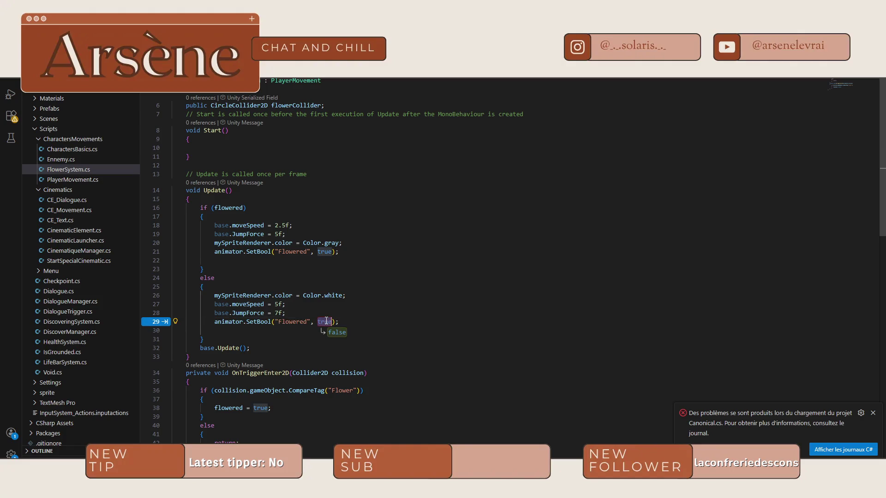
{"action": "type", "text": "false"}
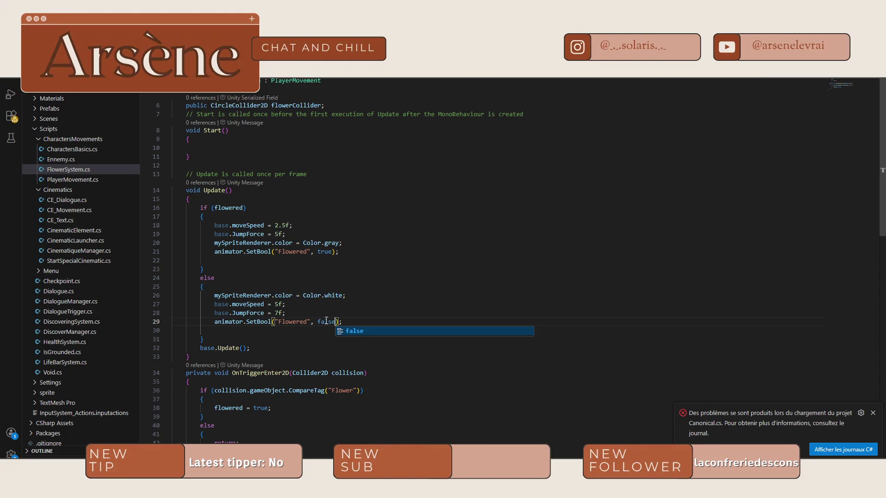
{"action": "left_click", "coordinate": [404, 322]}
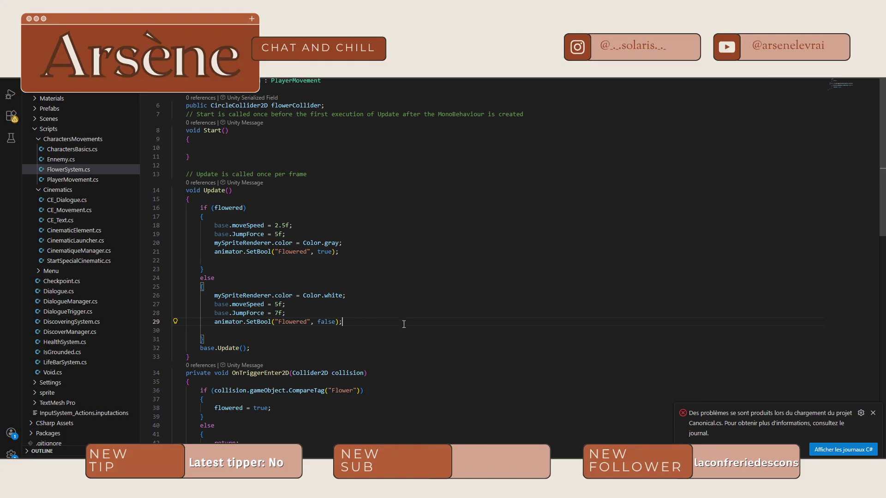
Comment out the white and gray mySpriteRenderer.color lines, then return to Unity to recompile
{"action": "left_click", "coordinate": [350, 296]}
{"action": "left_click", "coordinate": [215, 296]}
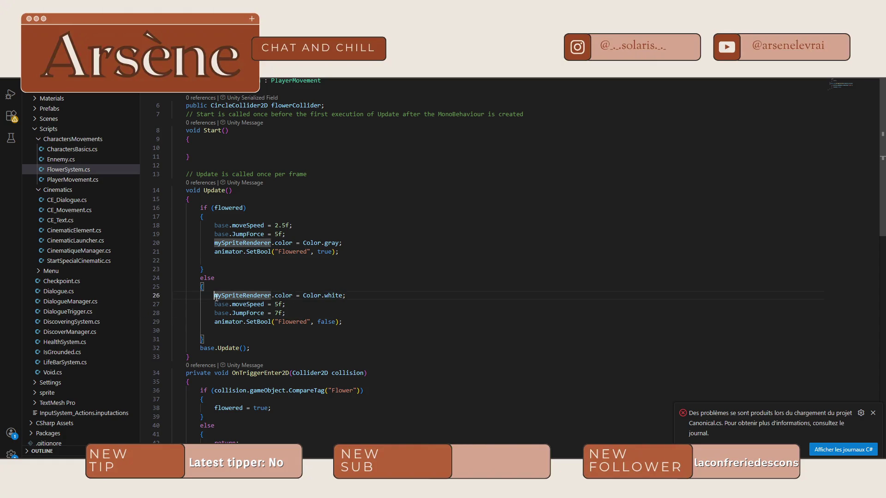
{"action": "type", "text": "//"}
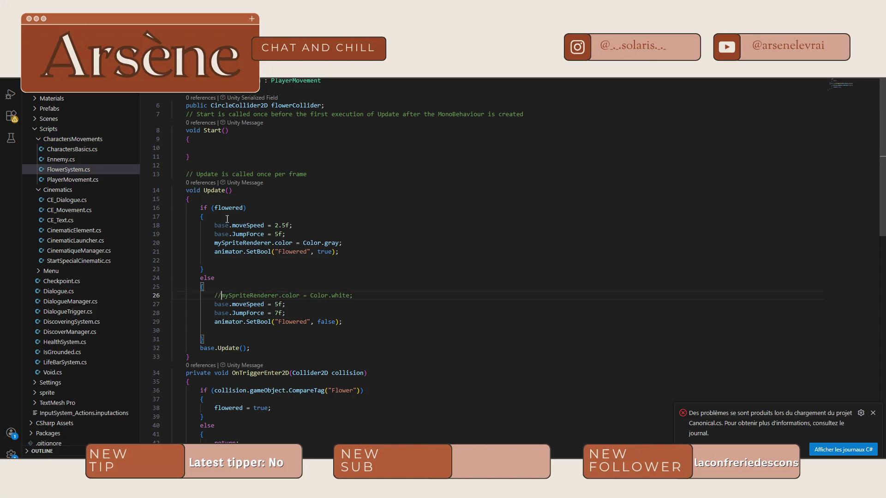
{"action": "left_click", "coordinate": [218, 242]}
{"action": "type", "text": "//"}
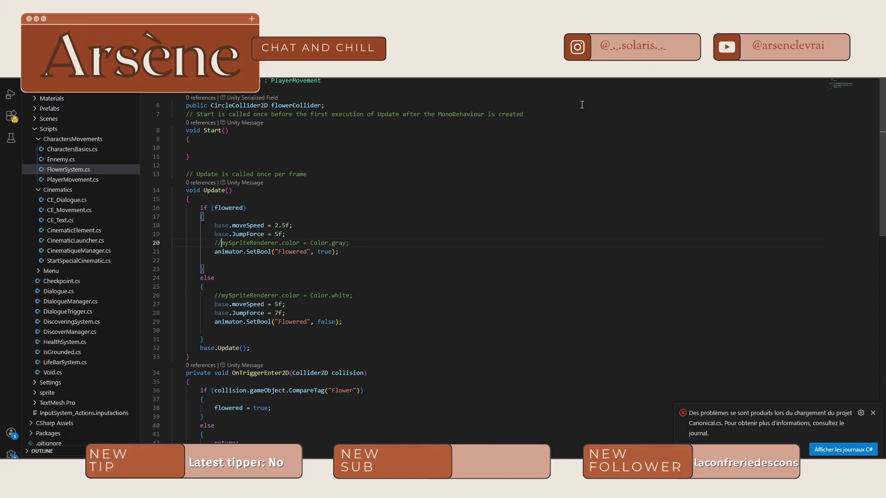
{"action": "key", "text": "alt+Tab"}
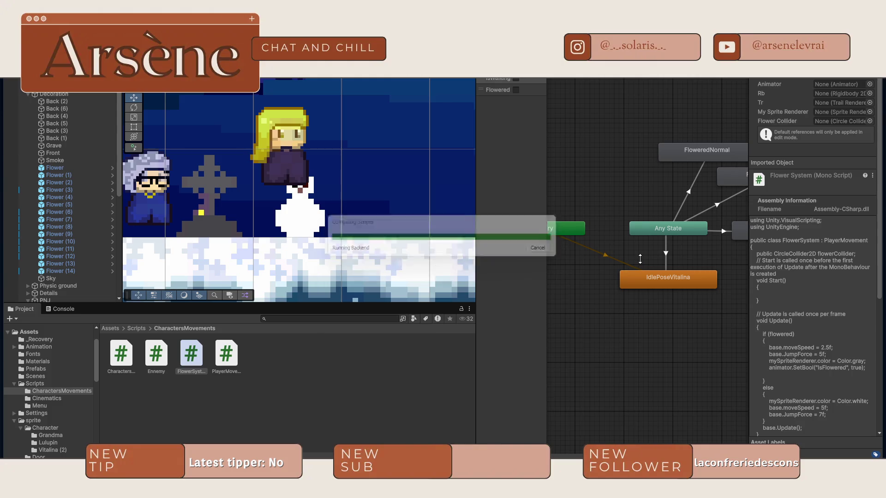
Centre the states in the Animator graph, then enter Play mode with Ctrl+P
{"action": "scroll", "coordinate": [639, 216], "scroll_direction": "down", "scroll_amount": 5}
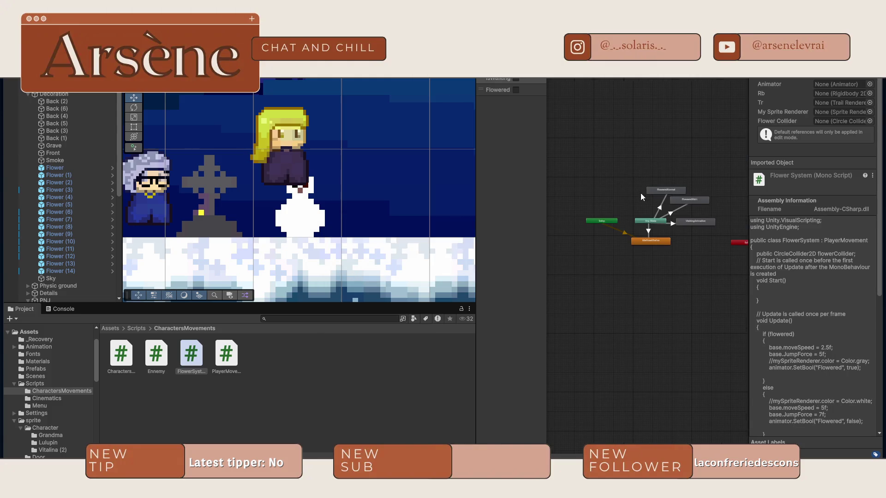
{"action": "scroll", "coordinate": [658, 229], "scroll_direction": "up", "scroll_amount": 4}
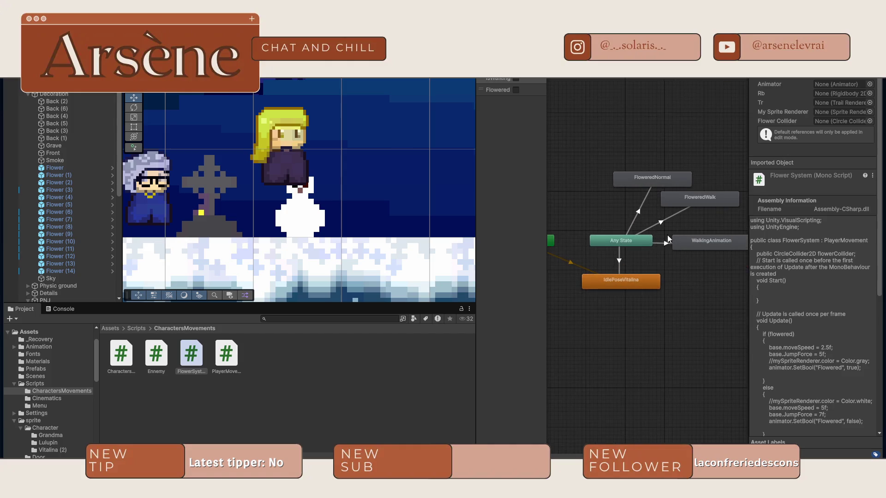
{"action": "left_click_drag", "start_coordinate": [664, 238], "coordinate": [648, 247]}
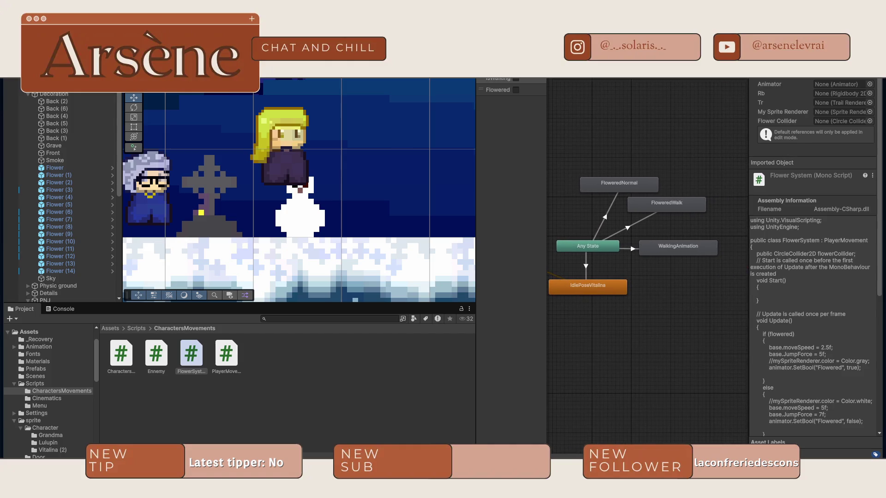
{"action": "key", "text": "ctrl+p"}
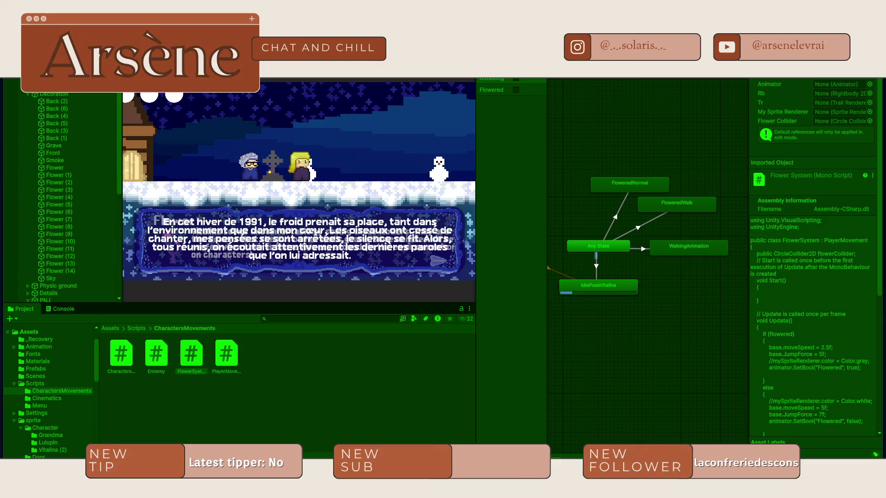
Click through the intro narration and dialogue, closing Grandma's and Étrange Renard's lines
{"action": "left_click", "coordinate": [301, 189]}
{"action": "left_click", "coordinate": [300, 181]}
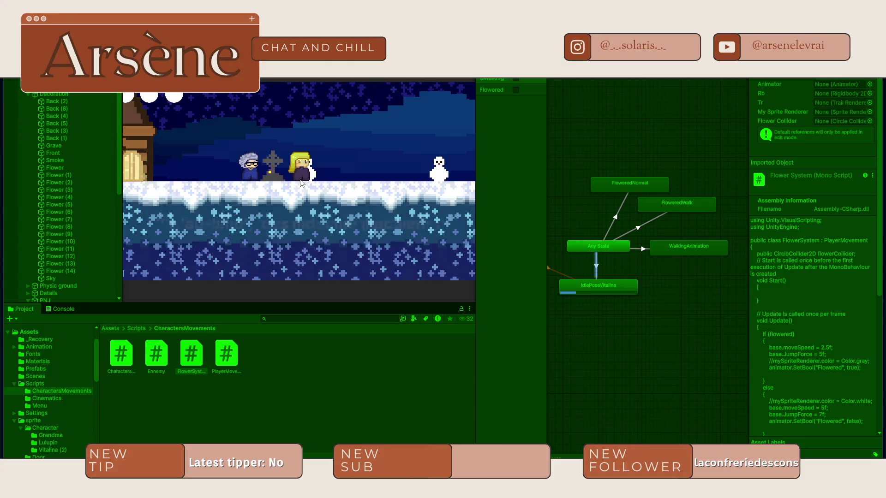
{"action": "left_click", "coordinate": [301, 181]}
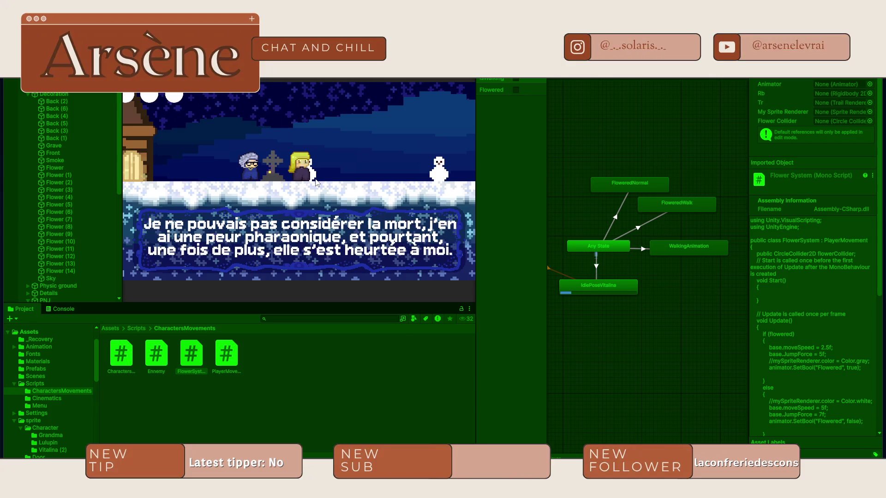
{"action": "left_click", "coordinate": [402, 223]}
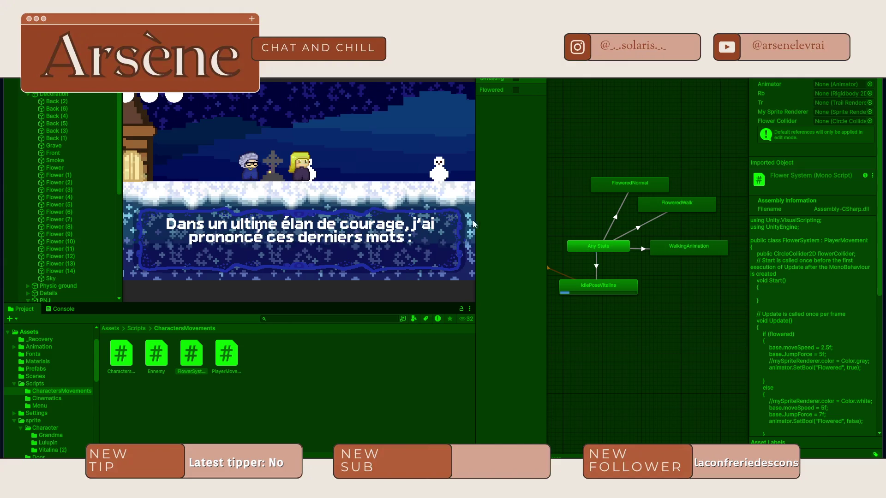
{"action": "left_click", "coordinate": [353, 203]}
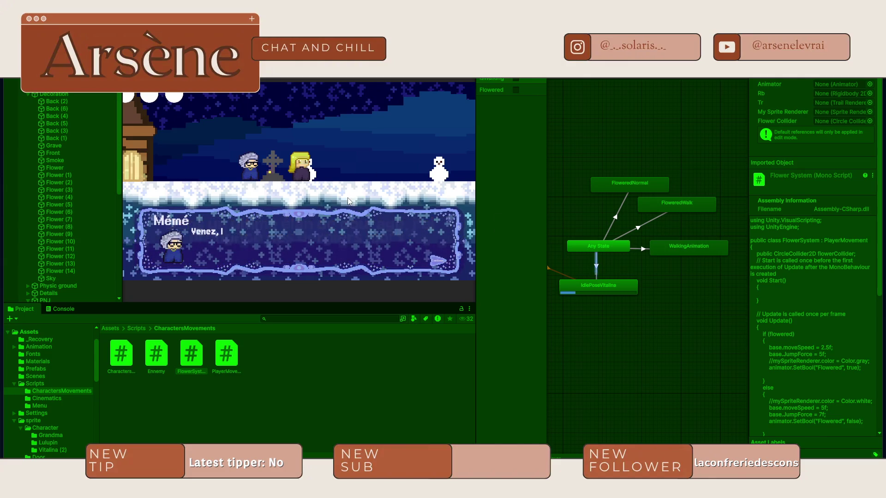
{"action": "left_click", "coordinate": [348, 201]}
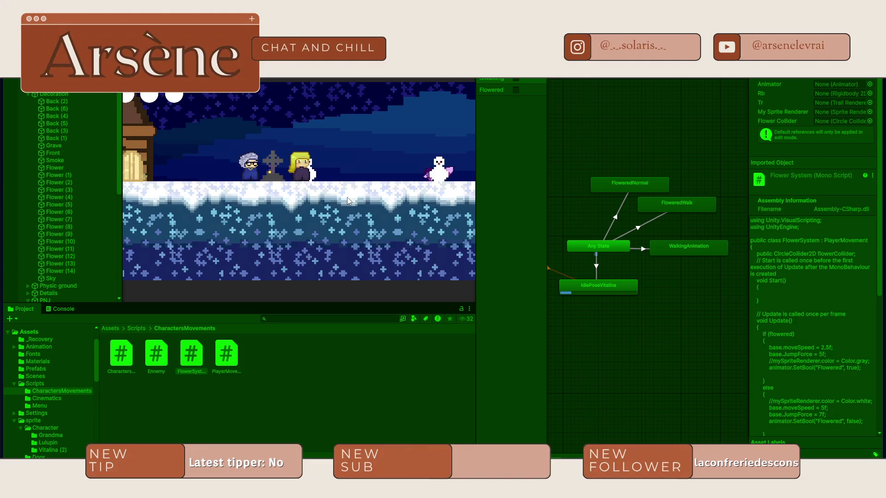
{"action": "left_click", "coordinate": [348, 201]}
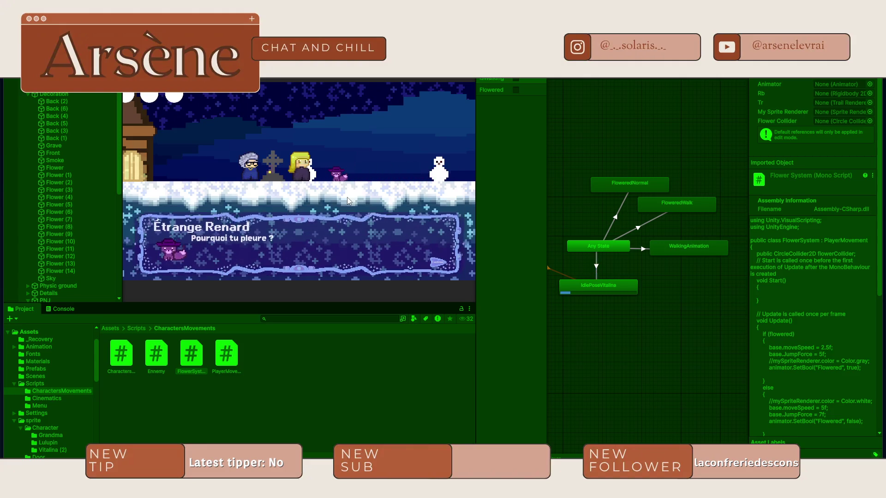
Walk Vitalina back and forth through the flower patch, then exit Play mode
{"action": "key", "text": "Right"}
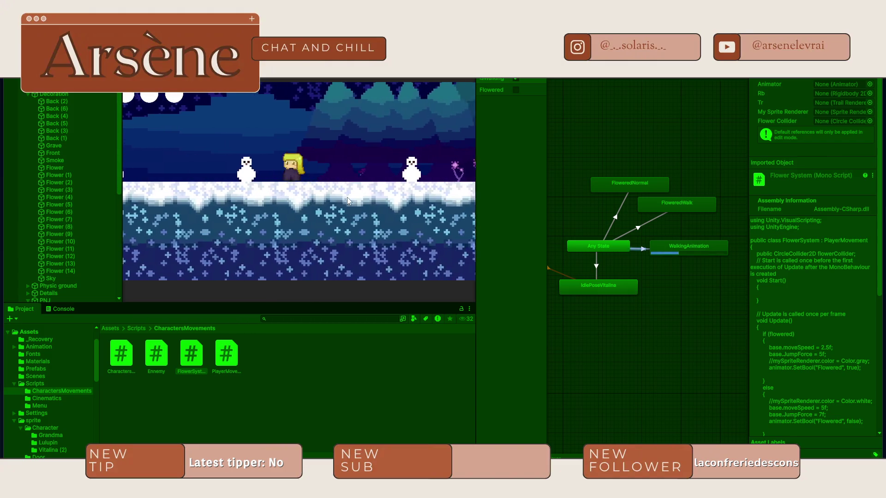
{"action": "key", "text": "Left"}
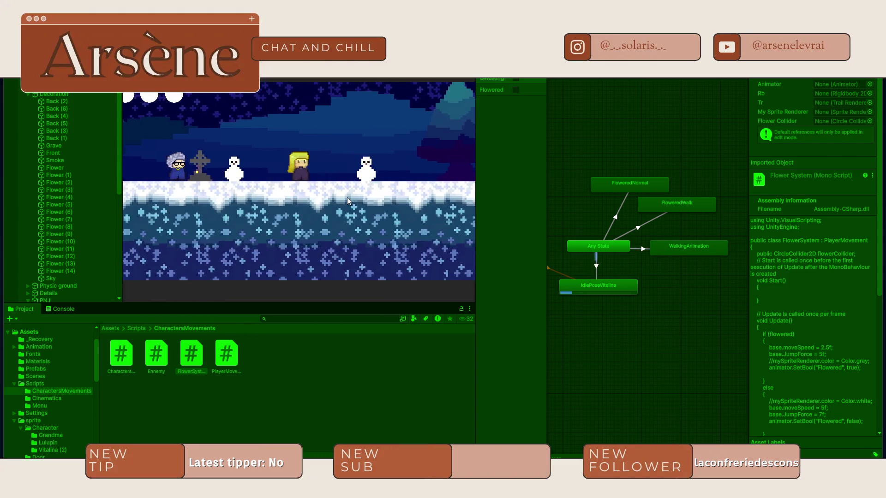
{"action": "key", "text": "Right"}
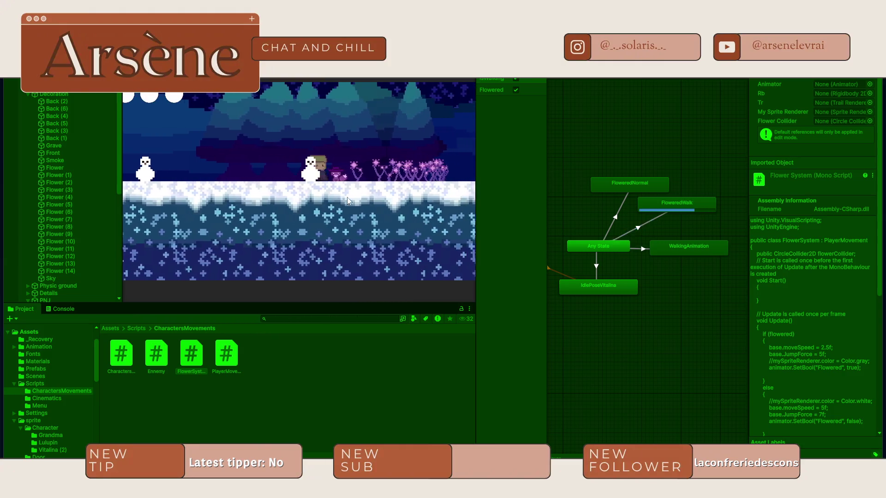
{"action": "key", "text": "Right"}
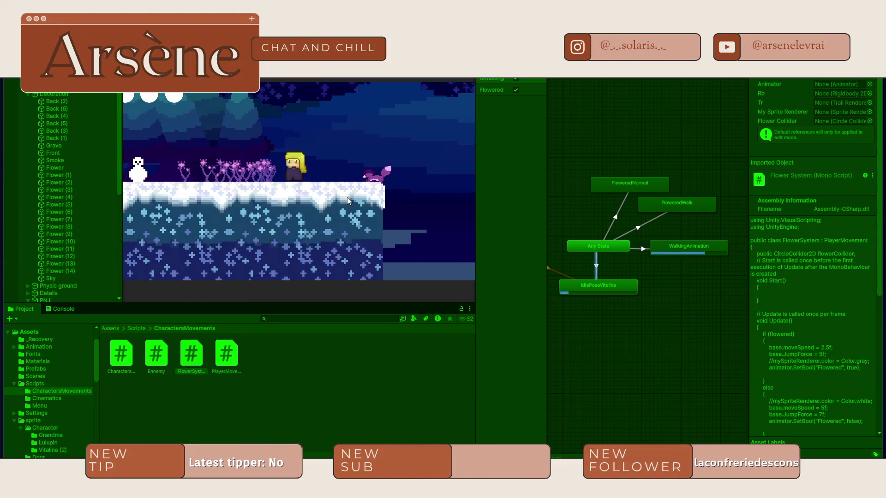
{"action": "key", "text": "Left"}
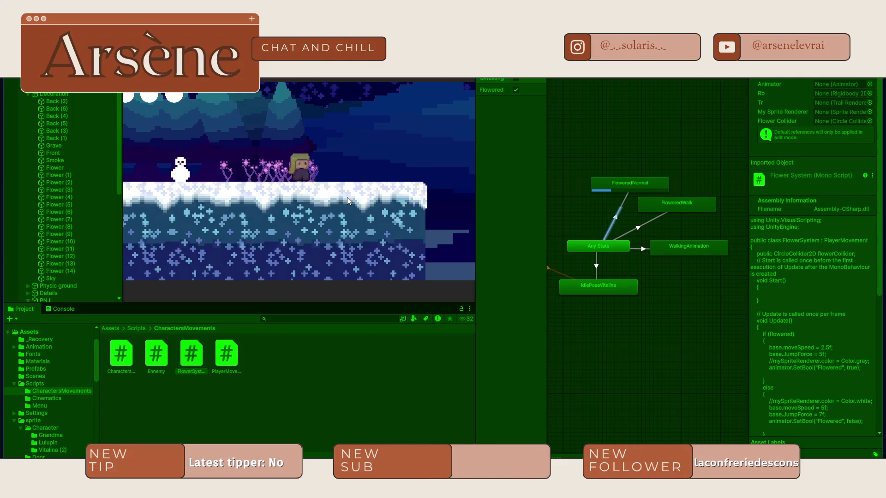
{"action": "key", "text": "Left"}
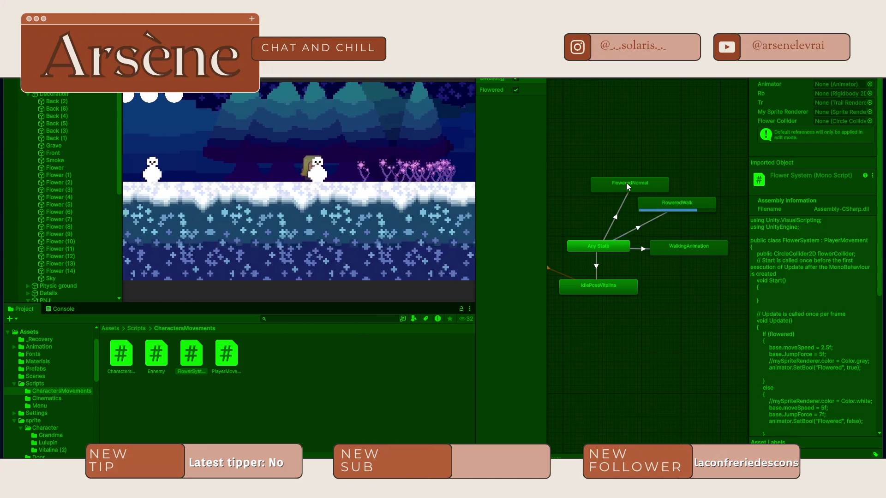
{"action": "key", "text": "Right"}
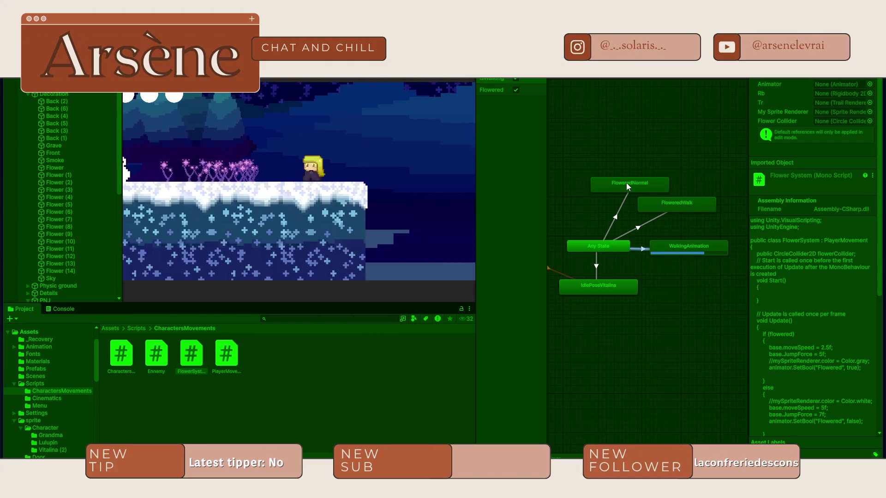
{"action": "key", "text": "Left"}
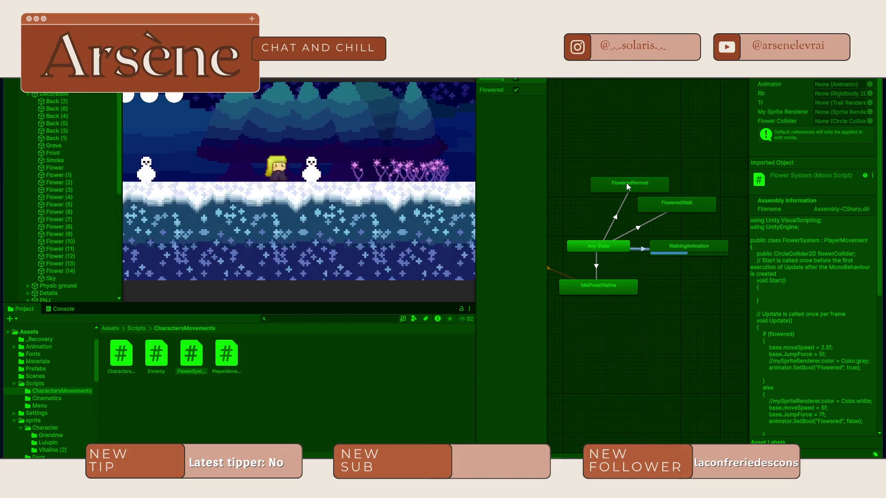
{"action": "key", "text": "Right"}
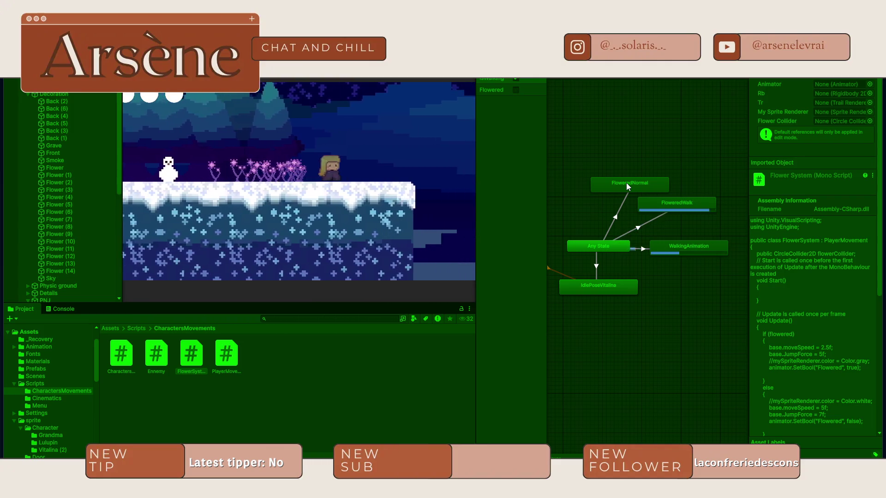
{"action": "key", "text": "Left"}
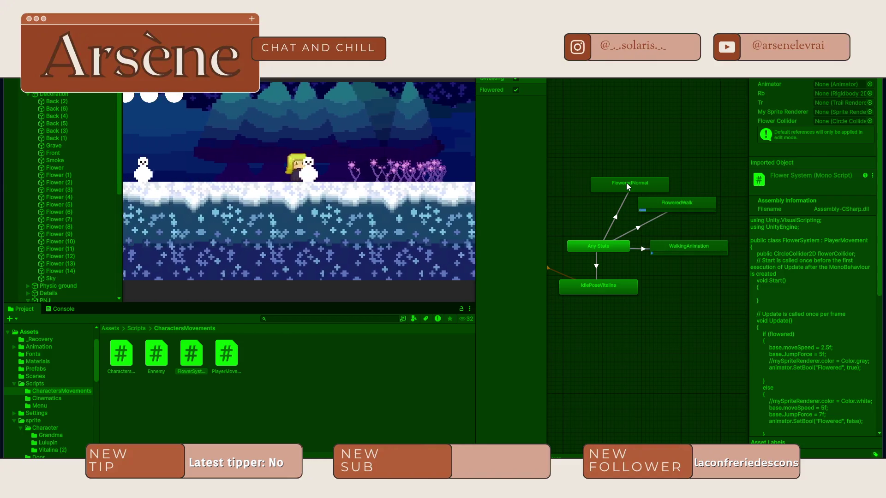
{"action": "key", "text": "Right"}
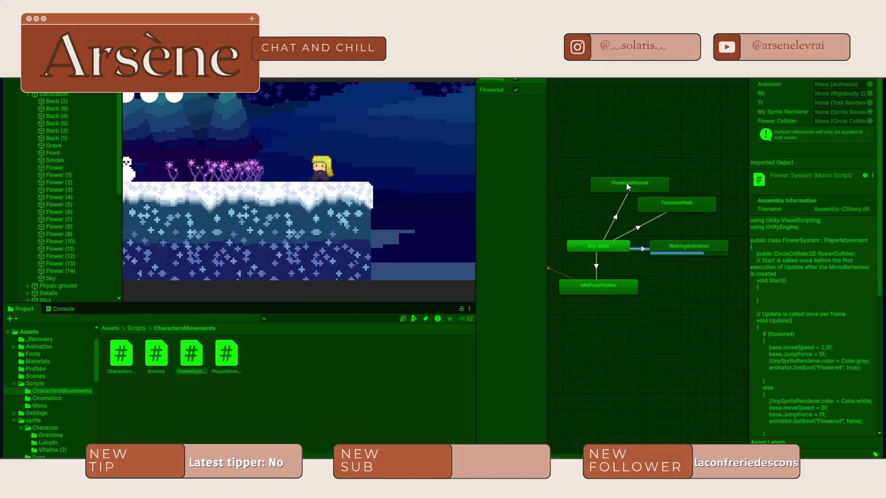
{"action": "key", "text": "Left"}
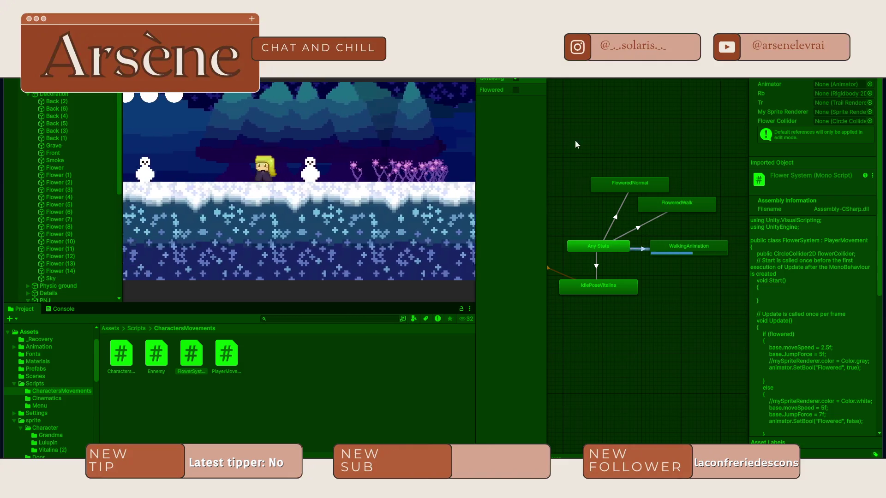
{"action": "key", "text": "ctrl+p"}
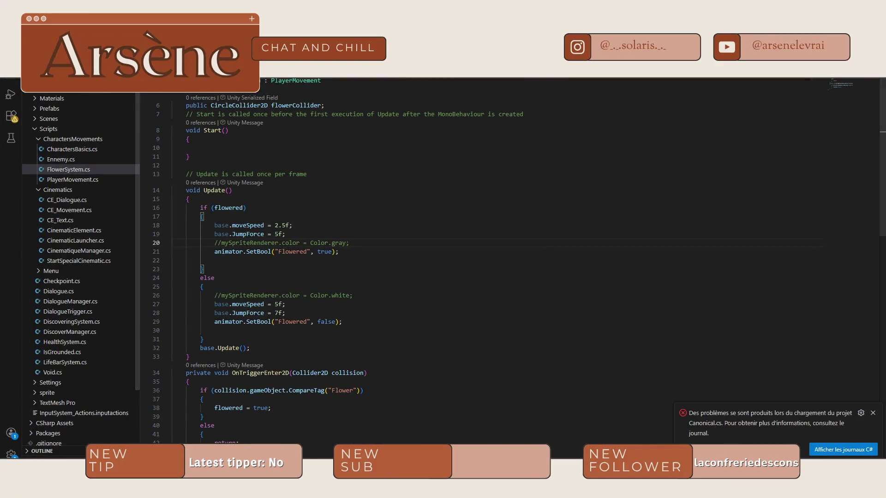
In PlayerMovement.cs, fix the garbled é in the 'cinématiques' comment
{"action": "key", "text": "ctrl+Tab"}
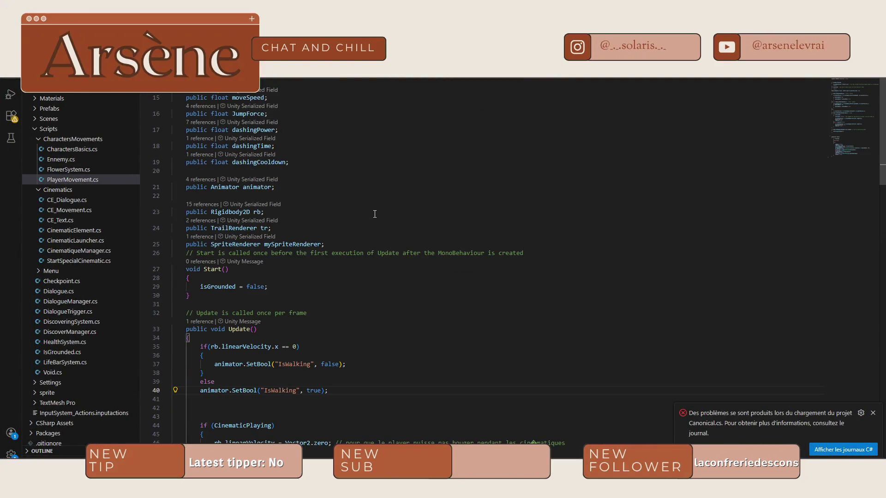
{"action": "scroll", "coordinate": [382, 293], "scroll_direction": "down", "scroll_amount": 5}
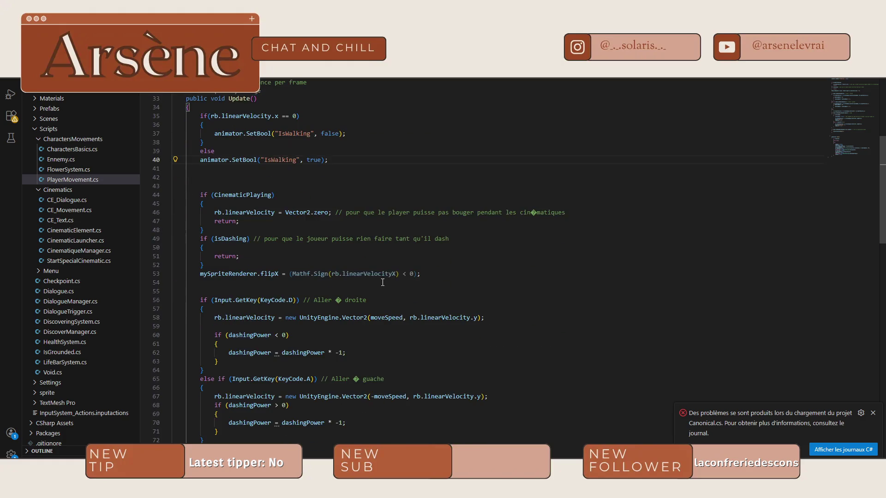
{"action": "mouse_move", "coordinate": [396, 274]}
{"action": "left_click", "coordinate": [537, 213]}
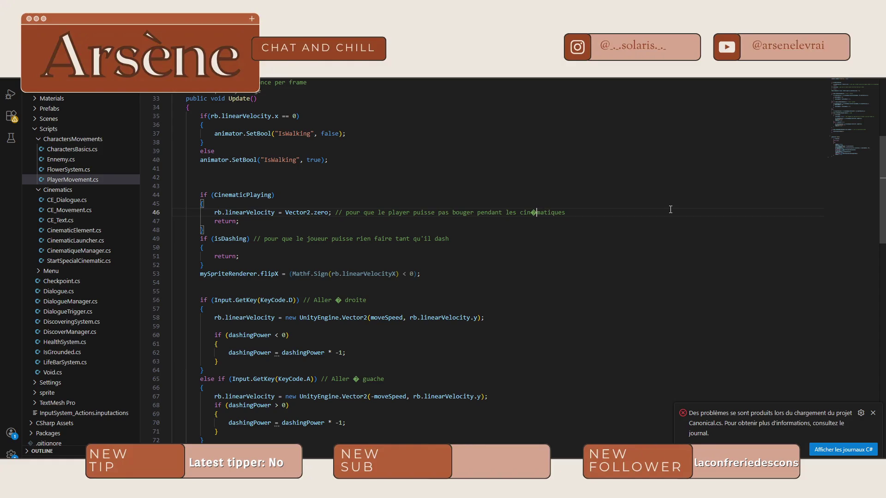
{"action": "key", "text": "BackSpace"}
{"action": "type", "text": "é"}
{"action": "left_click", "coordinate": [550, 258]}
Scroll through PlayerMovement's movement and dash code, ending on FlowerSystem.cs's Update
{"action": "scroll", "coordinate": [657, 276], "scroll_direction": "down", "scroll_amount": 3}
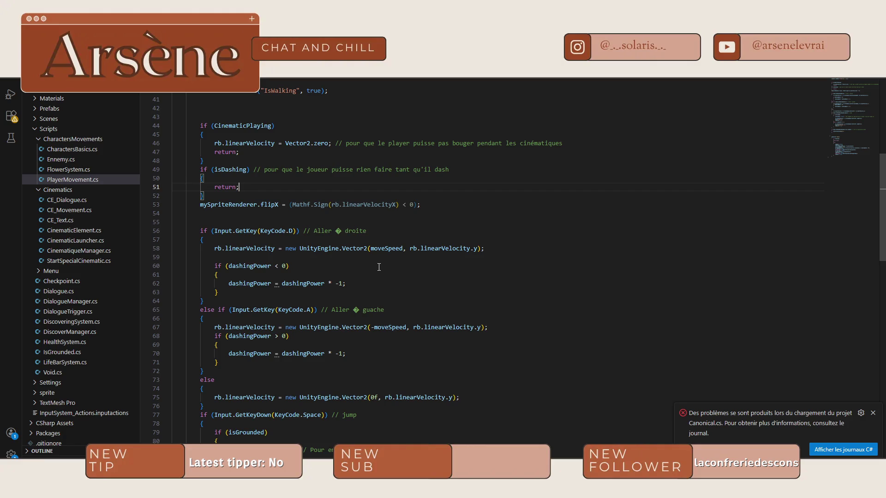
{"action": "scroll", "coordinate": [379, 267], "scroll_direction": "down", "scroll_amount": 3}
{"action": "scroll", "coordinate": [379, 267], "scroll_direction": "down", "scroll_amount": 3}
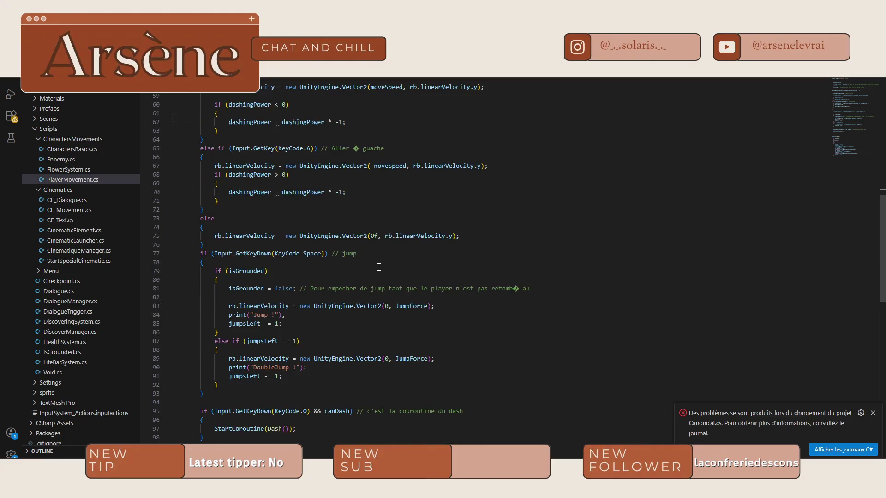
{"action": "scroll", "coordinate": [407, 261], "scroll_direction": "down", "scroll_amount": 15}
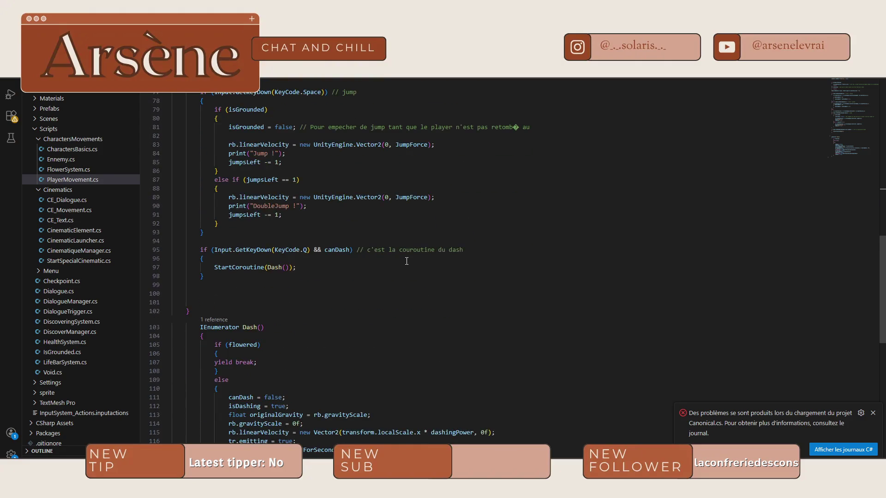
{"action": "scroll", "coordinate": [407, 261], "scroll_direction": "up", "scroll_amount": 6}
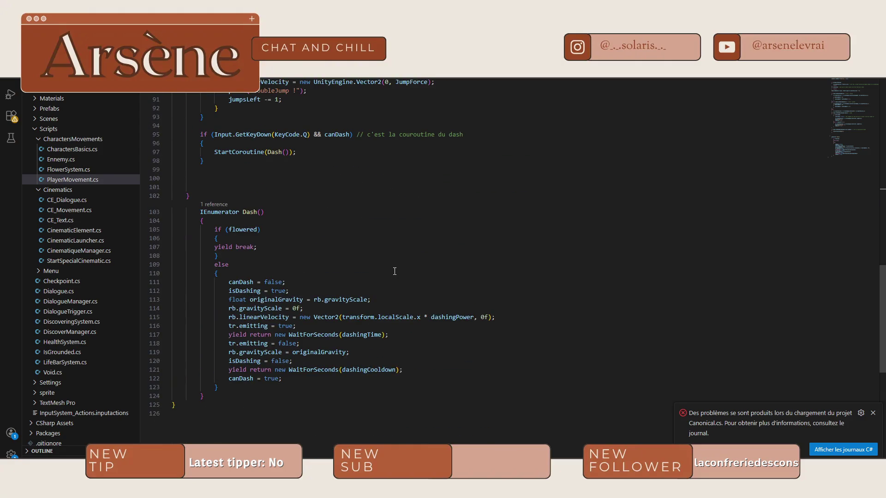
{"action": "scroll", "coordinate": [395, 271], "scroll_direction": "up", "scroll_amount": 8}
{"action": "key", "text": "ctrl+Tab"}
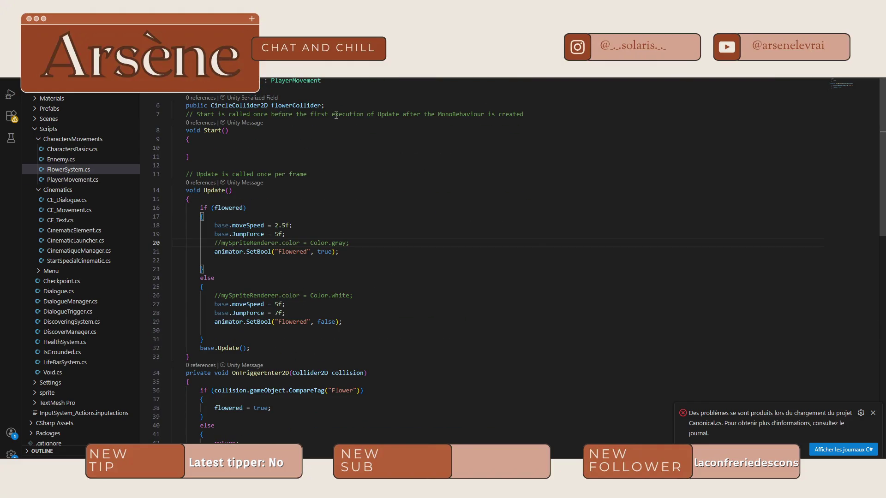
{"action": "key", "text": "ctrl+Tab"}
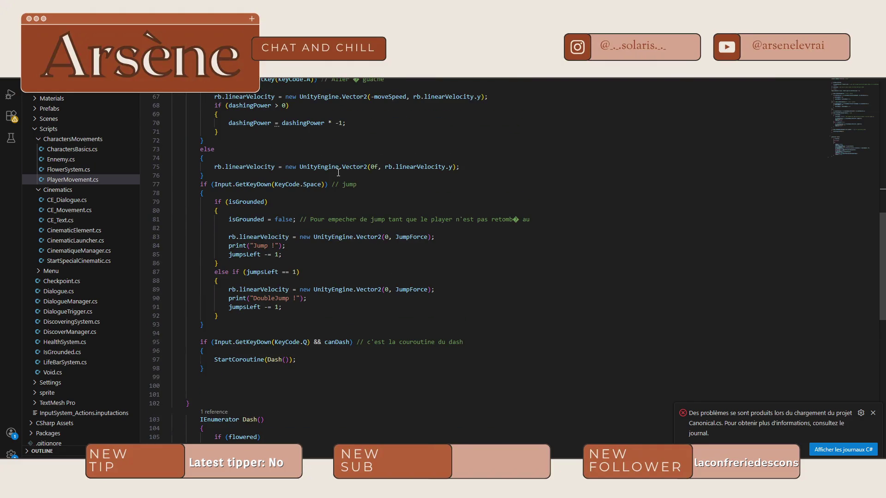
{"action": "scroll", "coordinate": [338, 172], "scroll_direction": "up", "scroll_amount": 13}
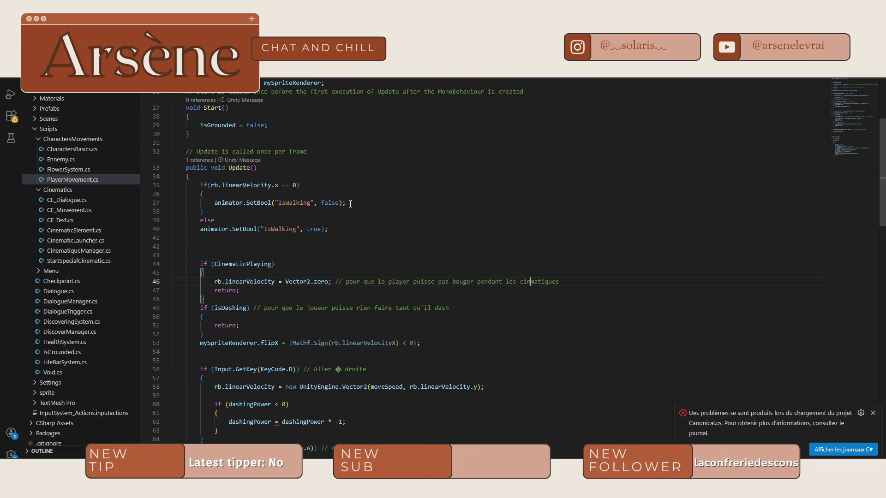
{"action": "key", "text": "ctrl+Tab"}
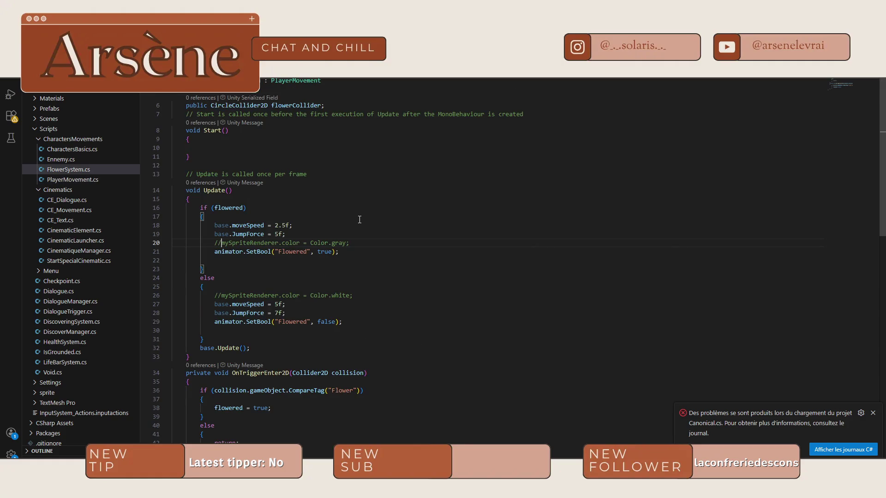
Delete the commented-out Color.gray and Color.white sprite lines from FlowerSystem's Update
{"action": "triple_click", "coordinate": [260, 245]}
{"action": "key", "text": "Delete"}
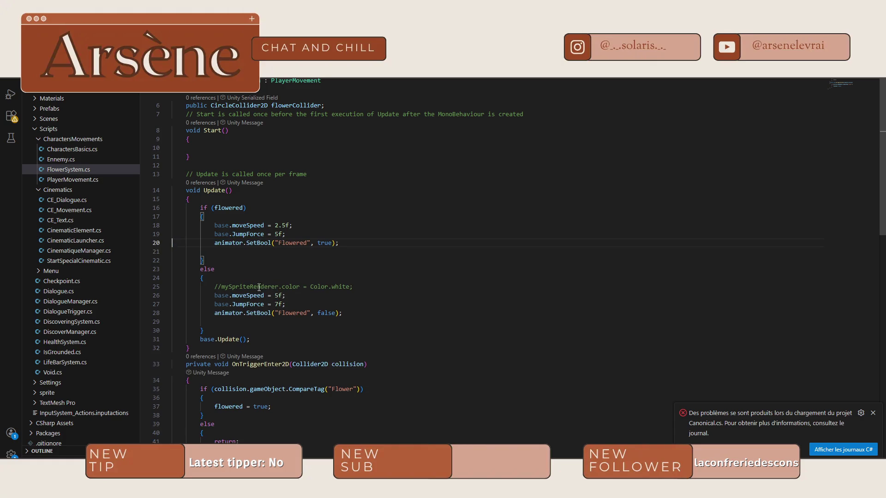
{"action": "triple_click", "coordinate": [256, 288]}
{"action": "key", "text": "Delete"}
{"action": "scroll", "coordinate": [255, 288], "scroll_direction": "down", "scroll_amount": 5}
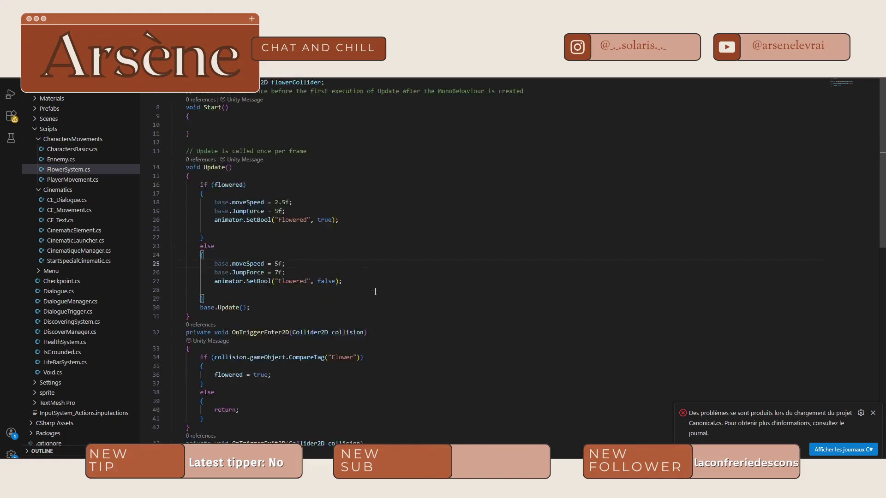
{"action": "scroll", "coordinate": [364, 295], "scroll_direction": "up", "scroll_amount": 4}
{"action": "scroll", "coordinate": [358, 290], "scroll_direction": "up", "scroll_amount": 1}
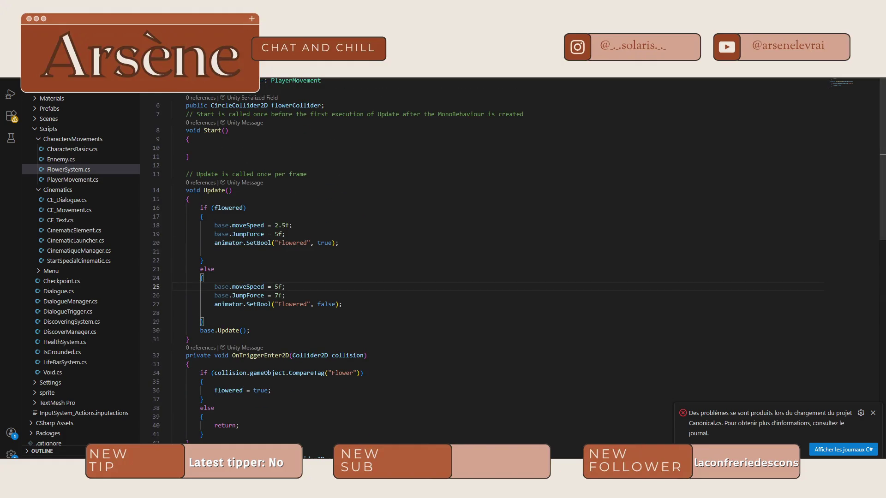
{"action": "key", "text": "ctrl+Tab"}
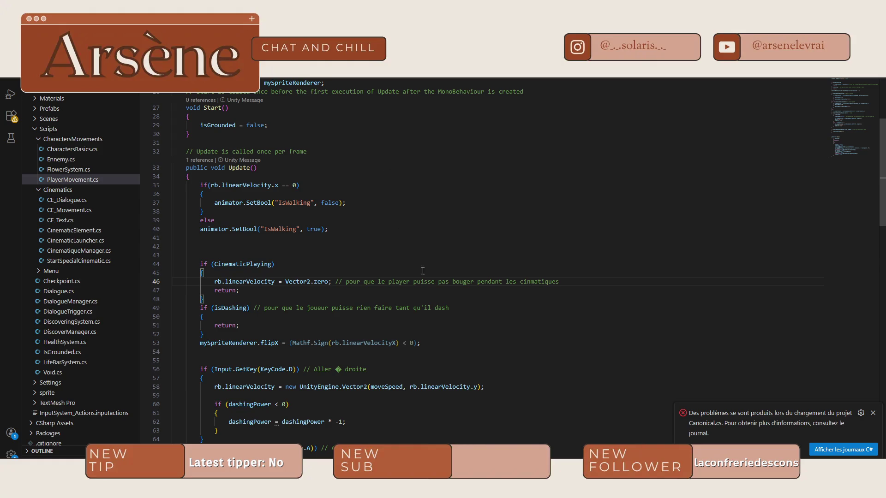
Add mySpriteRenderer.flipX = (Mathf.Sign(rb.linearVelocityX) < 0); after CharactersBasics' IsWalking line
{"action": "scroll", "coordinate": [444, 319], "scroll_direction": "down", "scroll_amount": 3}
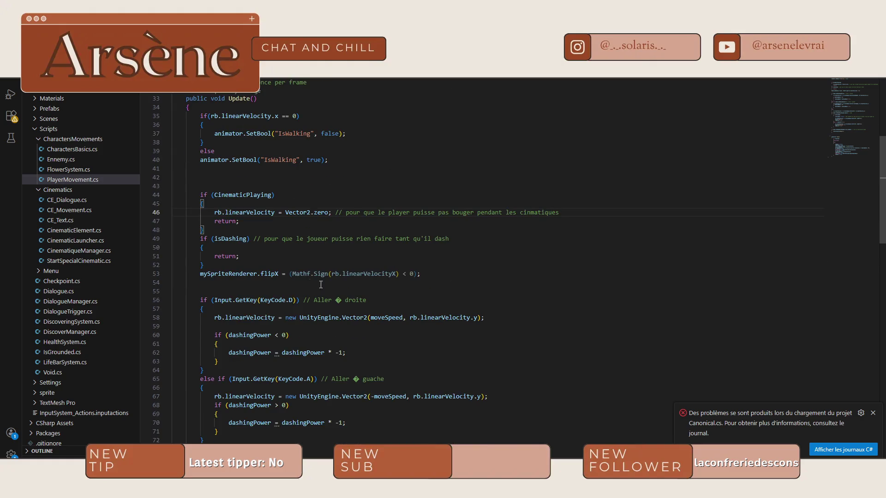
{"action": "left_click_drag", "start_coordinate": [420, 276], "coordinate": [200, 273]}
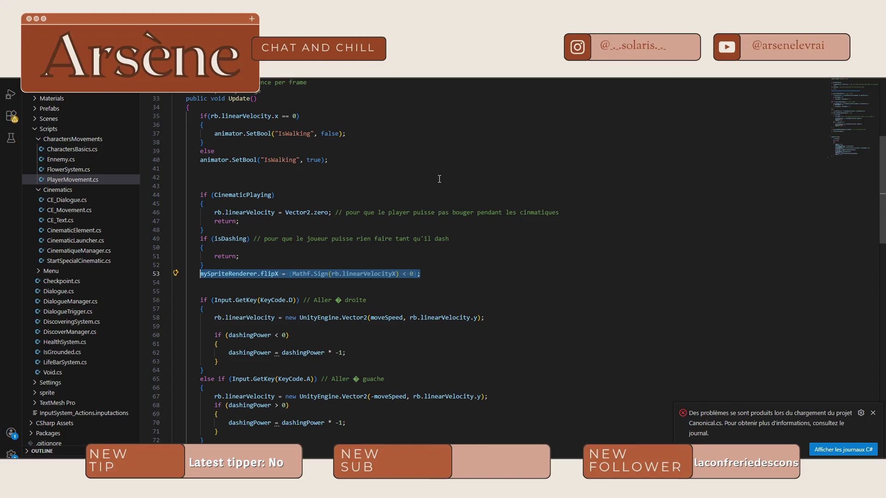
{"action": "scroll", "coordinate": [395, 247], "scroll_direction": "down", "scroll_amount": 5}
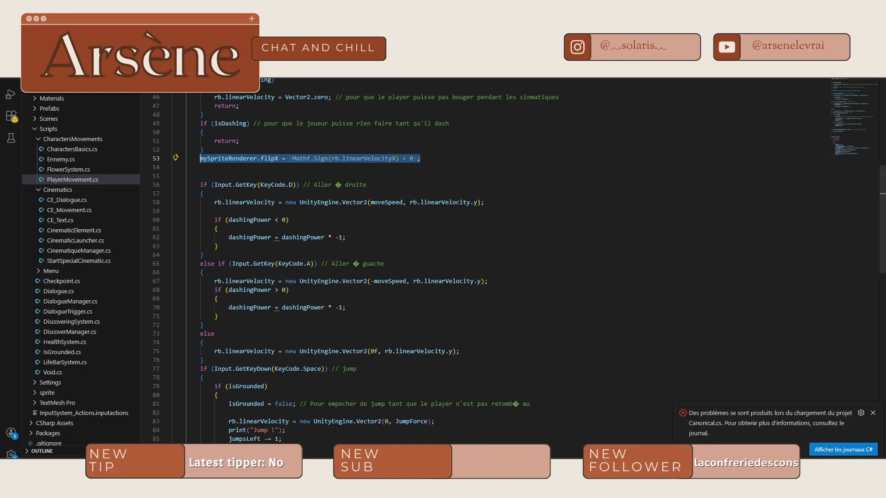
{"action": "key", "text": "ctrl+Tab"}
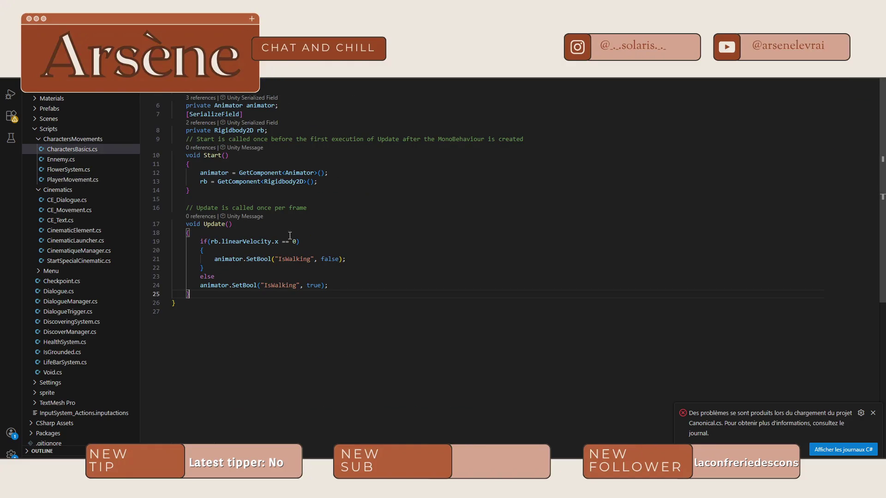
{"action": "left_click", "coordinate": [342, 286]}
{"action": "key", "text": "Return"}
{"action": "type", "text": "mySpriteRenderer.flipX = (Mathf.Sign(rb.linearVelocityX) < 0);"}
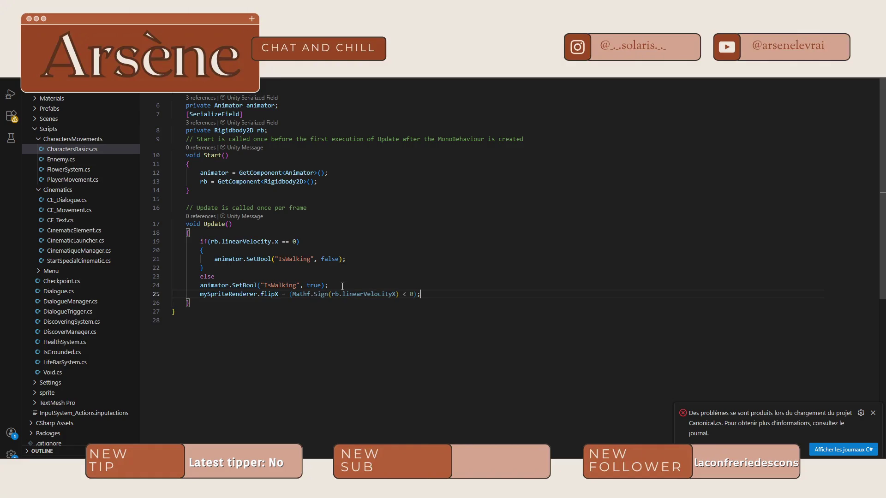
{"action": "key", "text": "alt+Tab"}
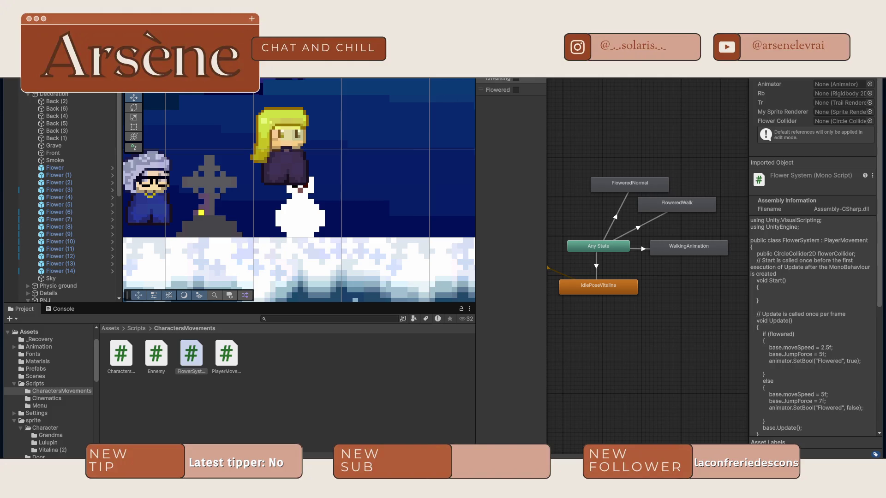
From the Scripts folder, open Cinematics and then CinematiqueManager.cs in VS Code
{"action": "scroll", "coordinate": [65, 207], "scroll_direction": "down", "scroll_amount": 10}
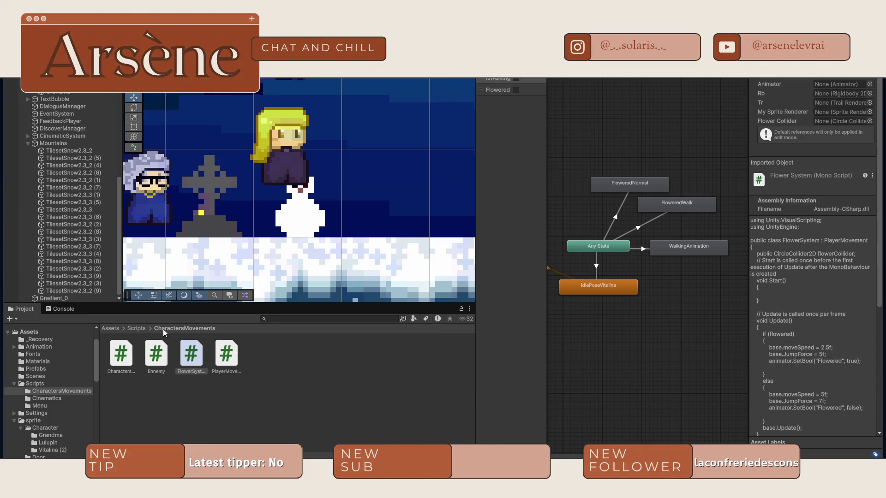
{"action": "left_click", "coordinate": [136, 328]}
{"action": "double_click", "coordinate": [156, 356]}
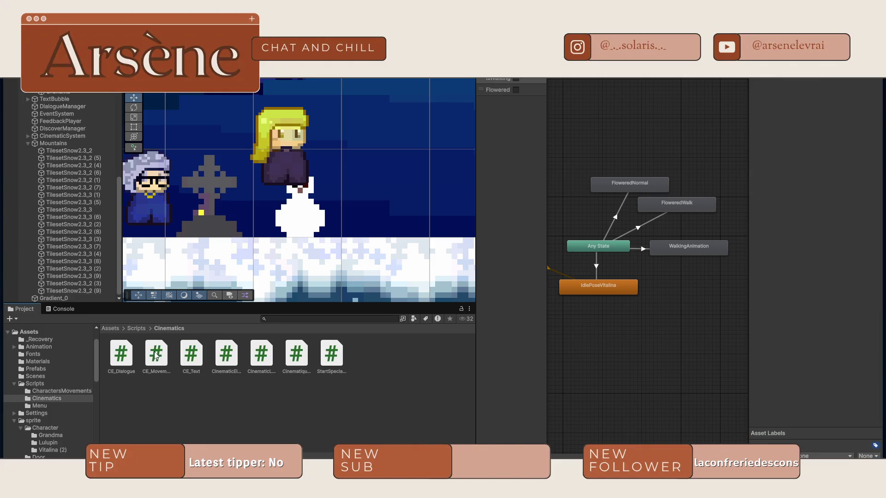
{"action": "left_click", "coordinate": [295, 354]}
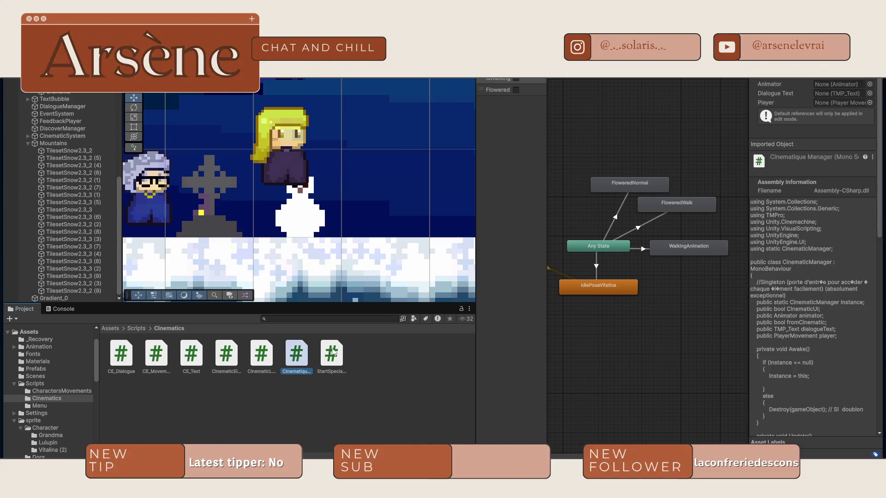
{"action": "double_click", "coordinate": [295, 352]}
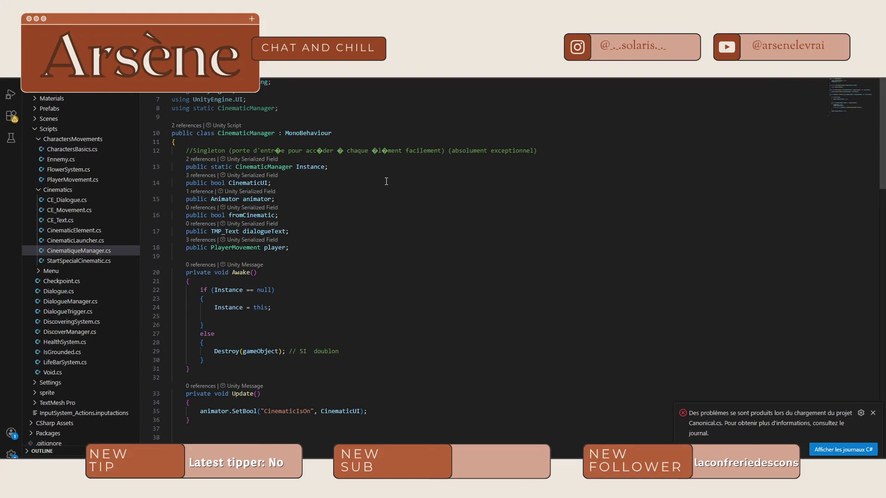
Scroll through StartCinematic in CinematiqueManager.cs, highlighting the uses of cinematicElements
{"action": "scroll", "coordinate": [387, 189], "scroll_direction": "down", "scroll_amount": 6}
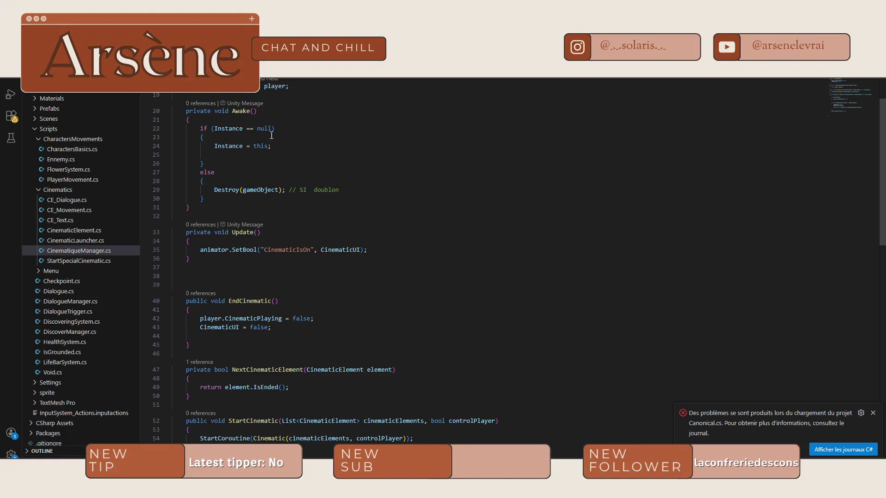
{"action": "scroll", "coordinate": [241, 220], "scroll_direction": "down", "scroll_amount": 1}
{"action": "scroll", "coordinate": [392, 228], "scroll_direction": "down", "scroll_amount": 2}
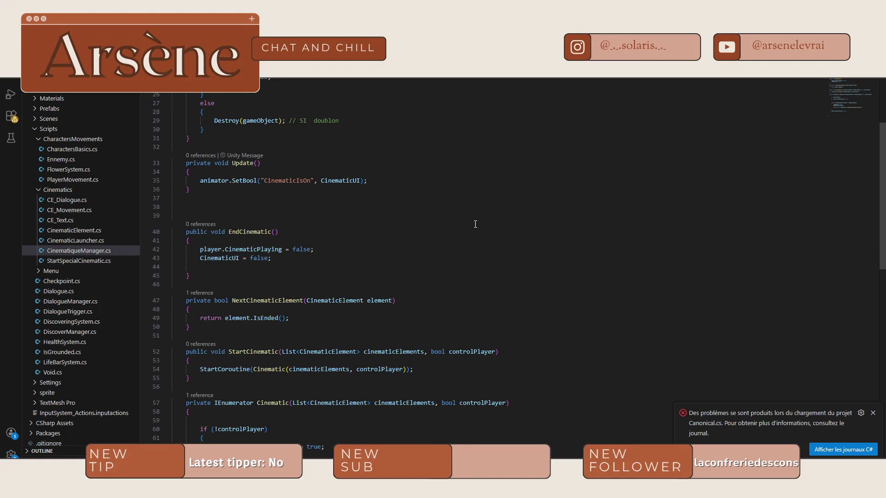
{"action": "scroll", "coordinate": [519, 230], "scroll_direction": "down", "scroll_amount": 4}
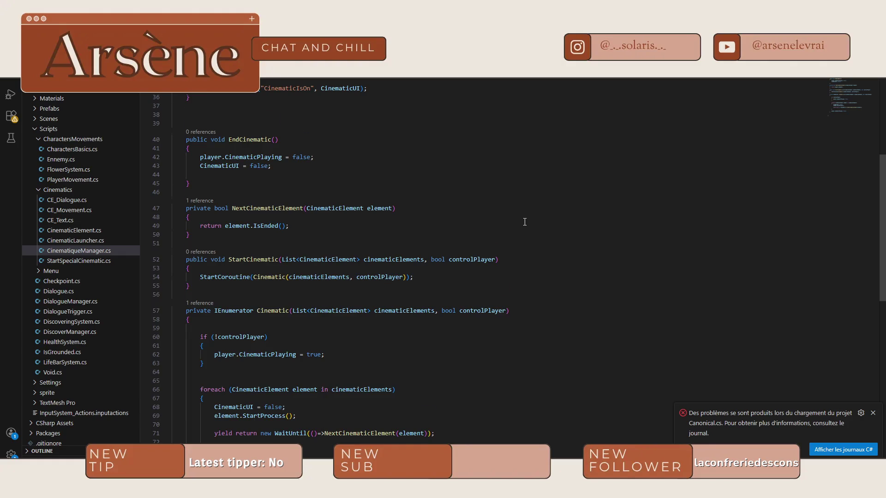
{"action": "scroll", "coordinate": [318, 299], "scroll_direction": "down", "scroll_amount": 5}
{"action": "left_click_drag", "start_coordinate": [276, 319], "coordinate": [303, 319]}
{"action": "scroll", "coordinate": [378, 280], "scroll_direction": "down", "scroll_amount": 1}
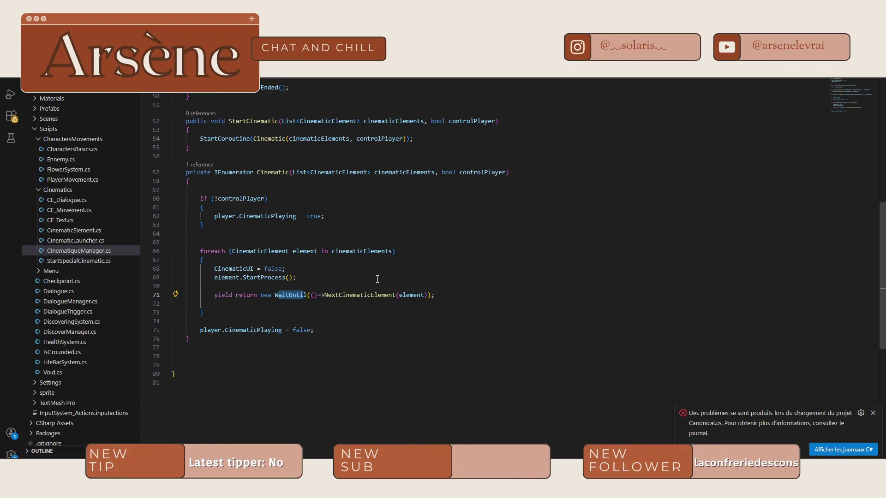
{"action": "left_click", "coordinate": [392, 251]}
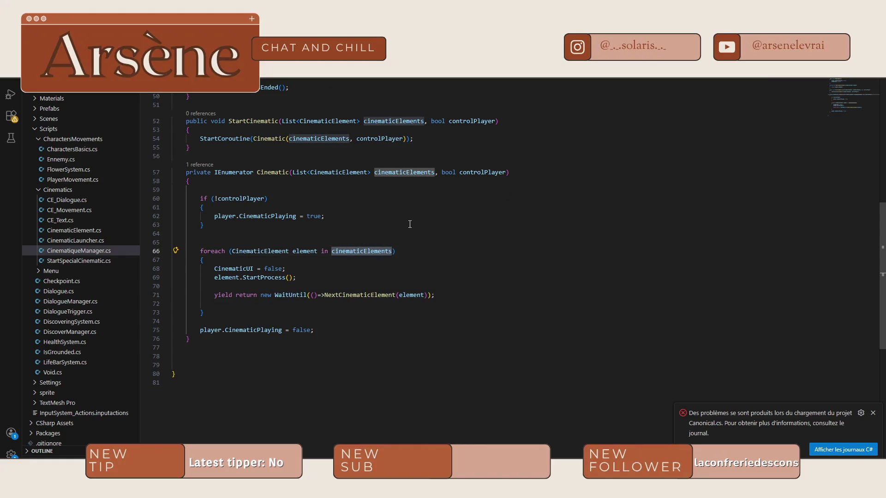
Inspect the foreach loop over cinematicElements on line 66, then bring up CinematicLauncher.cs
{"action": "scroll", "coordinate": [410, 224], "scroll_direction": "up", "scroll_amount": 15}
{"action": "scroll", "coordinate": [410, 225], "scroll_direction": "down", "scroll_amount": 8}
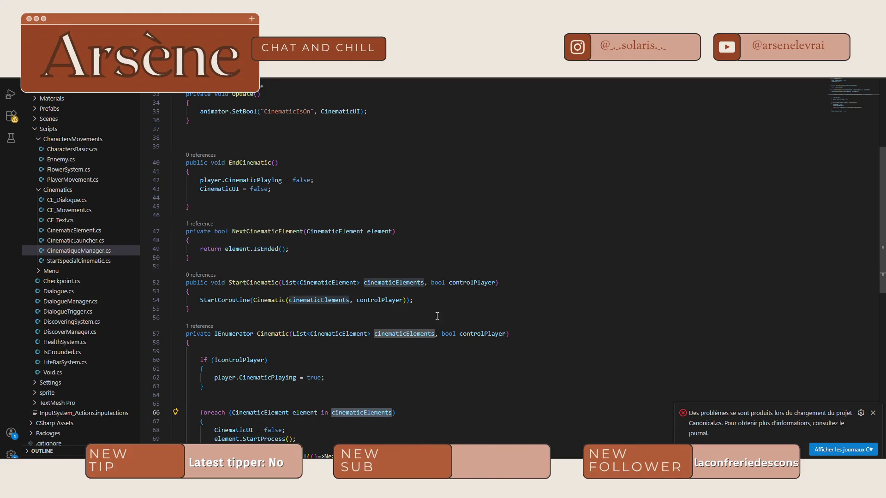
{"action": "scroll", "coordinate": [414, 351], "scroll_direction": "down", "scroll_amount": 4}
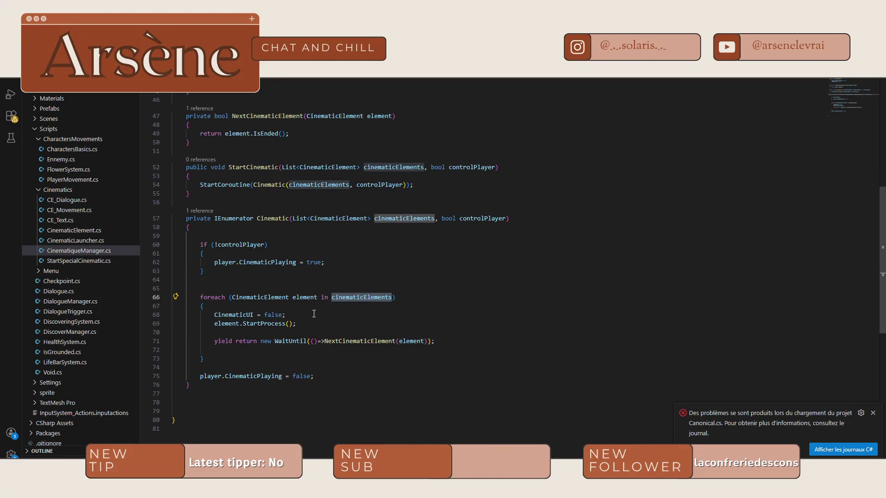
{"action": "left_click", "coordinate": [266, 299]}
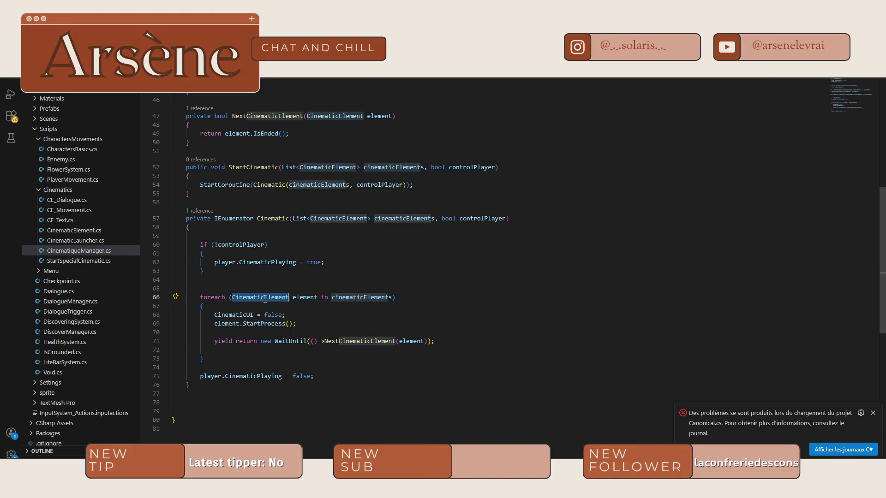
{"action": "left_click", "coordinate": [308, 299]}
{"action": "left_click", "coordinate": [364, 298]}
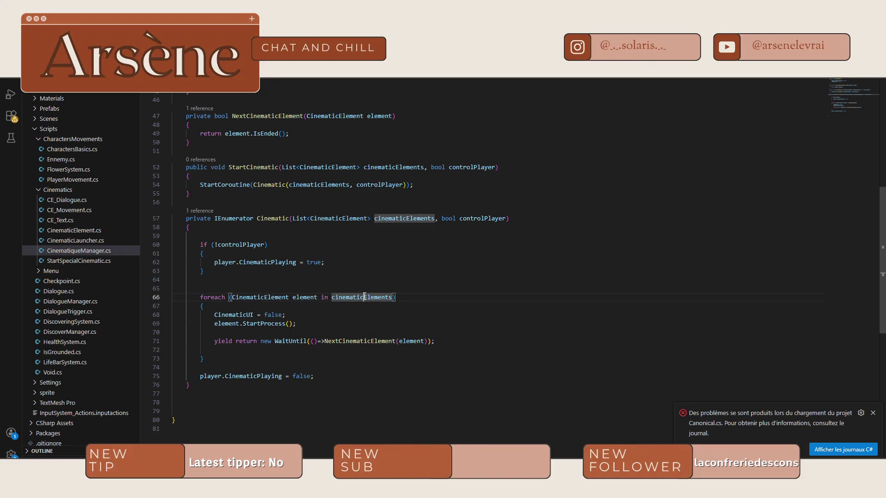
{"action": "scroll", "coordinate": [364, 296], "scroll_direction": "up", "scroll_amount": 3}
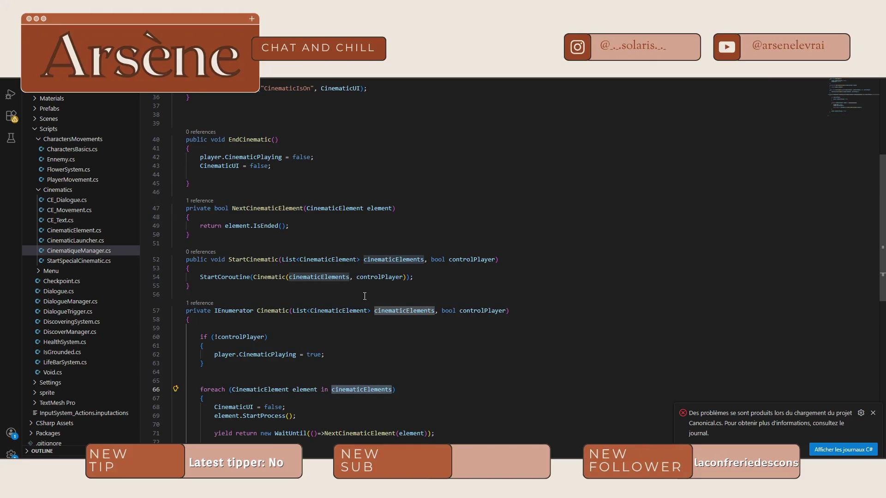
{"action": "scroll", "coordinate": [365, 296], "scroll_direction": "up", "scroll_amount": 9}
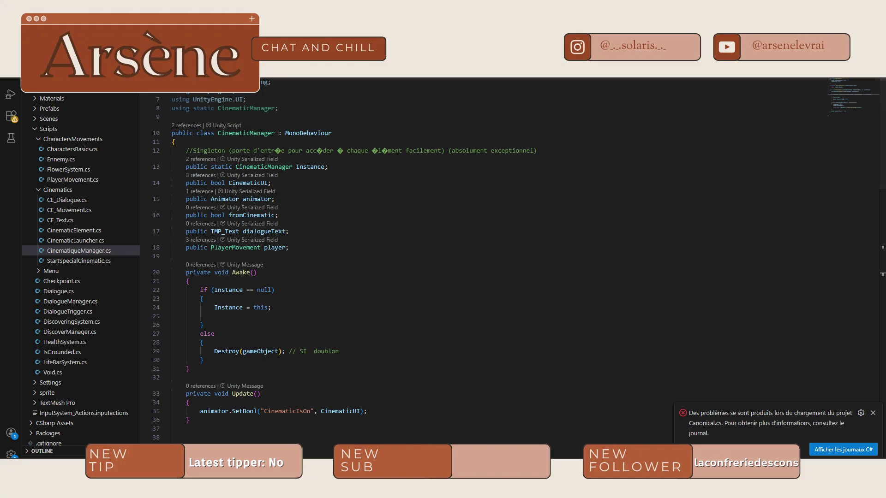
{"action": "key", "text": "alt+Tab"}
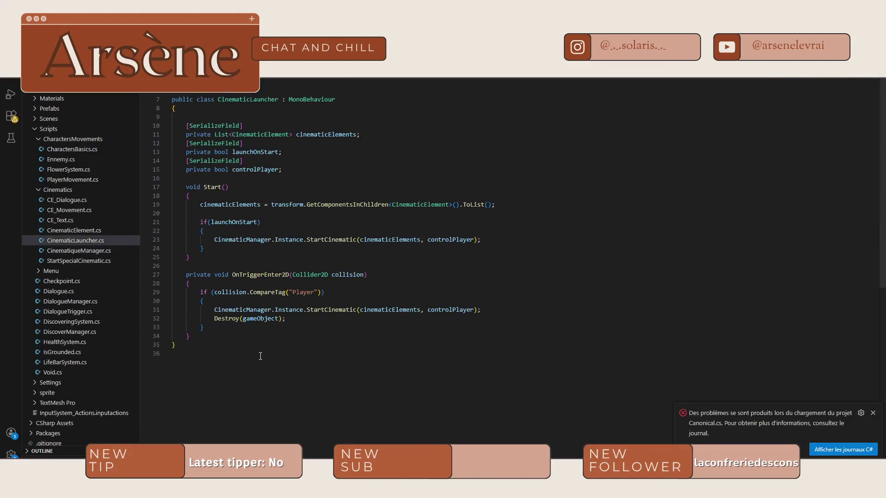
Start a void Update method with an opening brace below OnTriggerEnter2D in CinematicLauncher.cs
{"action": "double_click", "coordinate": [340, 151]}
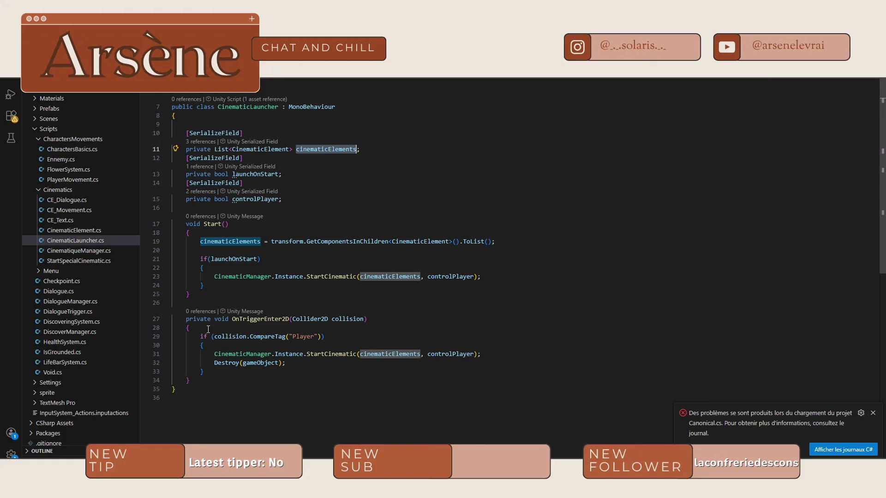
{"action": "left_click", "coordinate": [193, 380]}
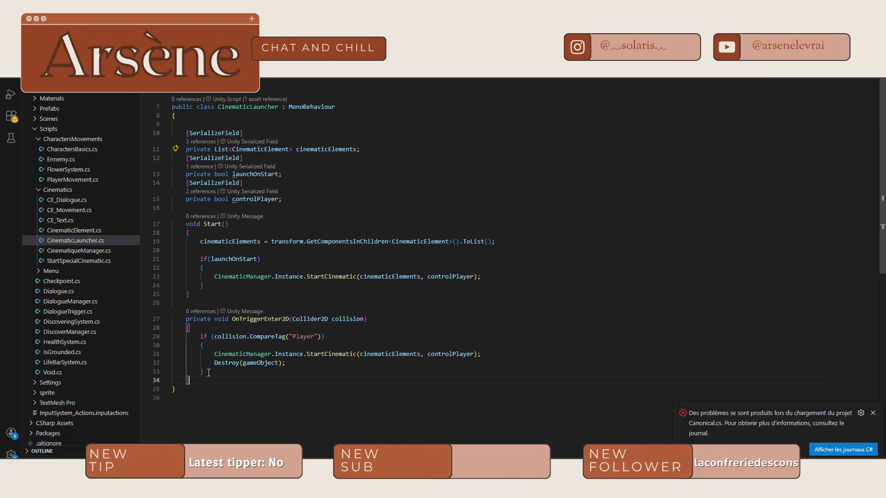
{"action": "key", "text": "Return"}
{"action": "key", "text": "Return"}
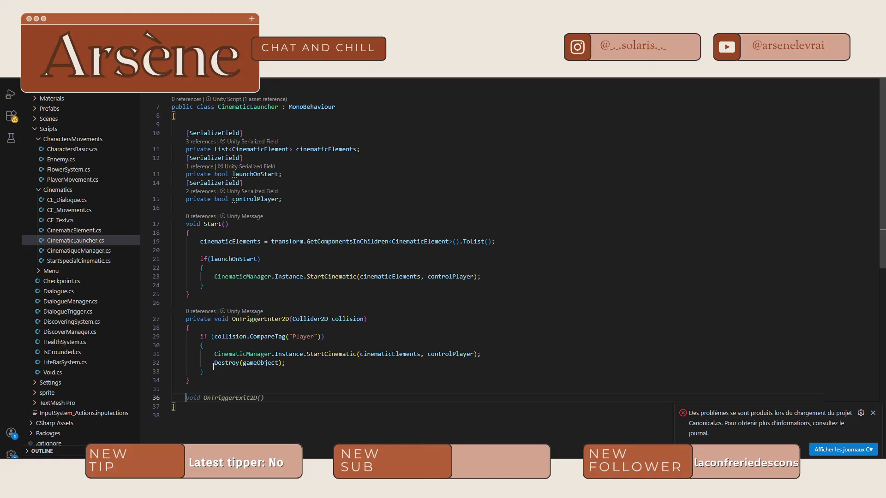
{"action": "type", "text": "void upd"}
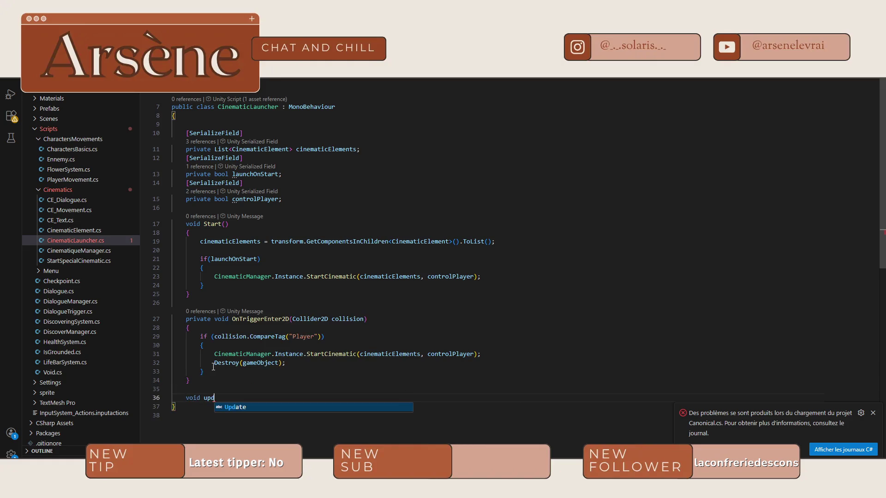
{"action": "key", "text": "Tab"}
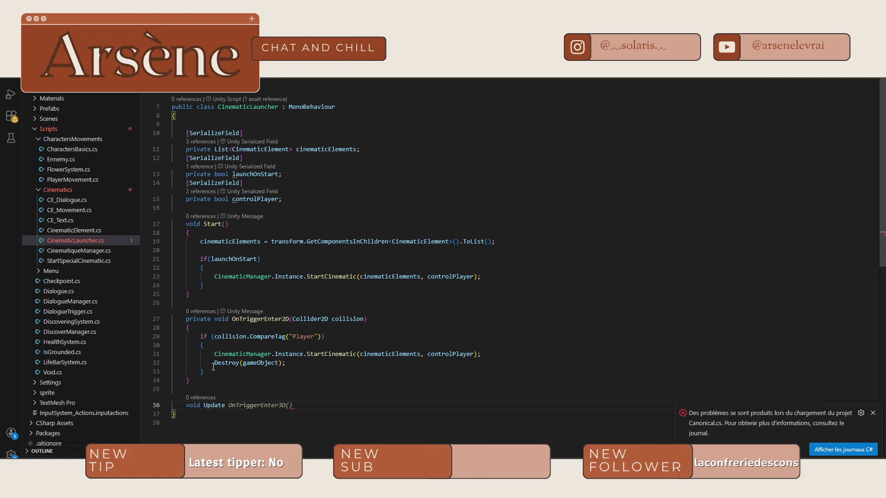
{"action": "key", "text": "Return"}
{"action": "type", "text": "{"}
{"action": "key", "text": "Return"}
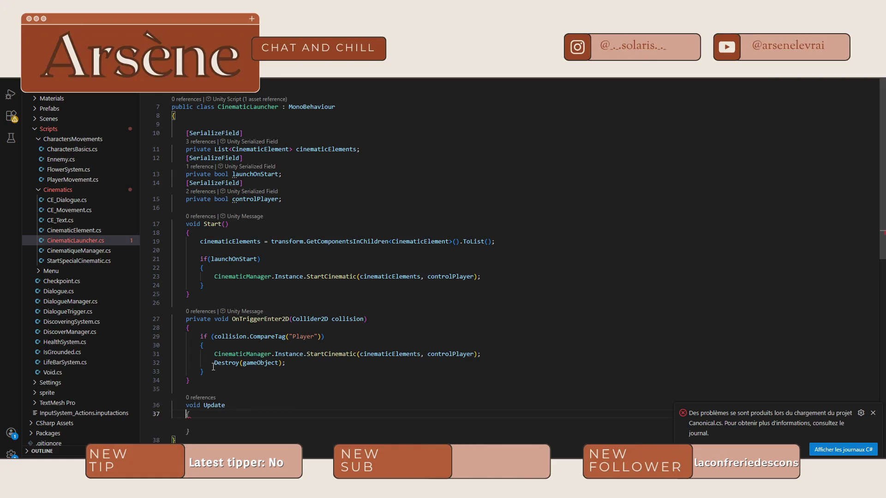
Add the missing parentheses to make it Update(), then bring up PlayerMovement.cs
{"action": "left_click", "coordinate": [245, 406]}
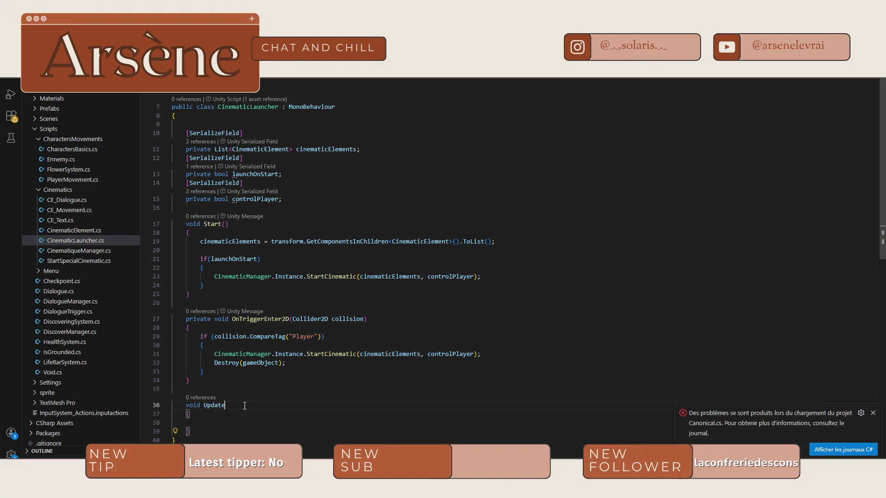
{"action": "type", "text": "("}
{"action": "left_click", "coordinate": [228, 429]}
{"action": "left_click", "coordinate": [228, 422]}
{"action": "key", "text": "ctrl+Tab"}
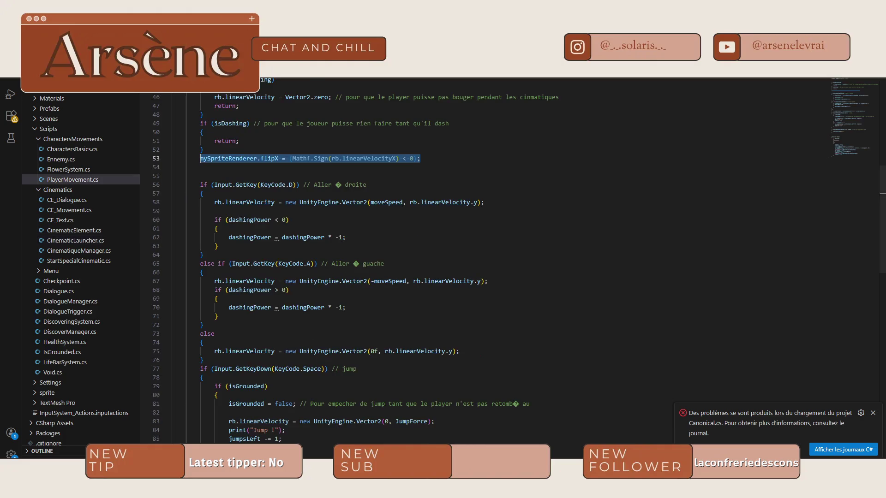
Copy the dash key check (lines 95–98) from PlayerMovement.cs into CinematicLauncher's Update method
{"action": "scroll", "coordinate": [360, 207], "scroll_direction": "down", "scroll_amount": 9}
{"action": "scroll", "coordinate": [352, 249], "scroll_direction": "up", "scroll_amount": 6}
{"action": "scroll", "coordinate": [352, 248], "scroll_direction": "down", "scroll_amount": 5}
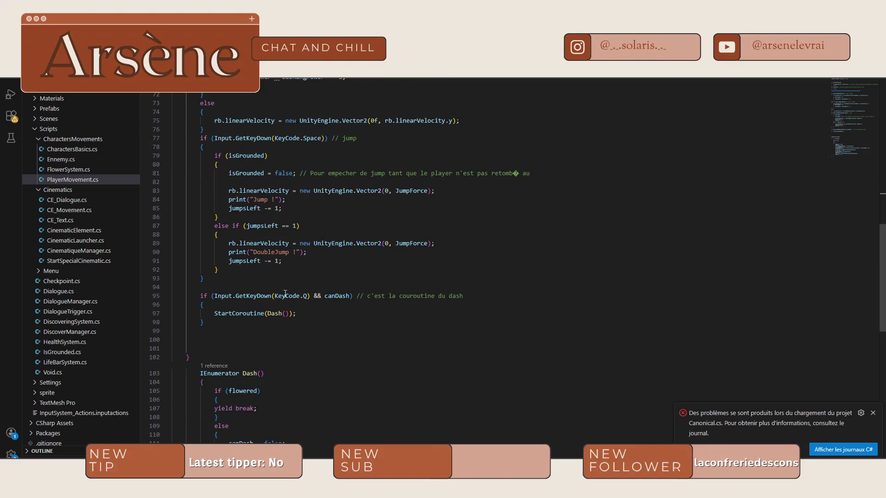
{"action": "left_click", "coordinate": [212, 297]}
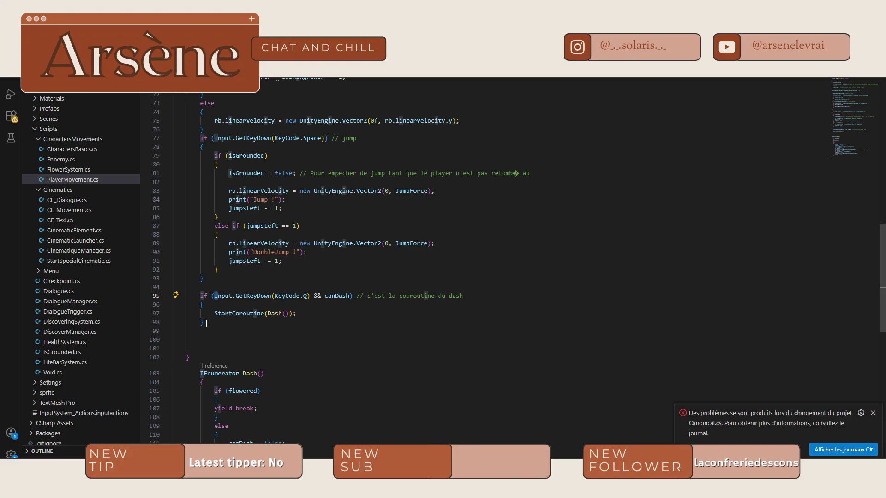
{"action": "left_click_drag", "start_coordinate": [206, 324], "coordinate": [201, 296]}
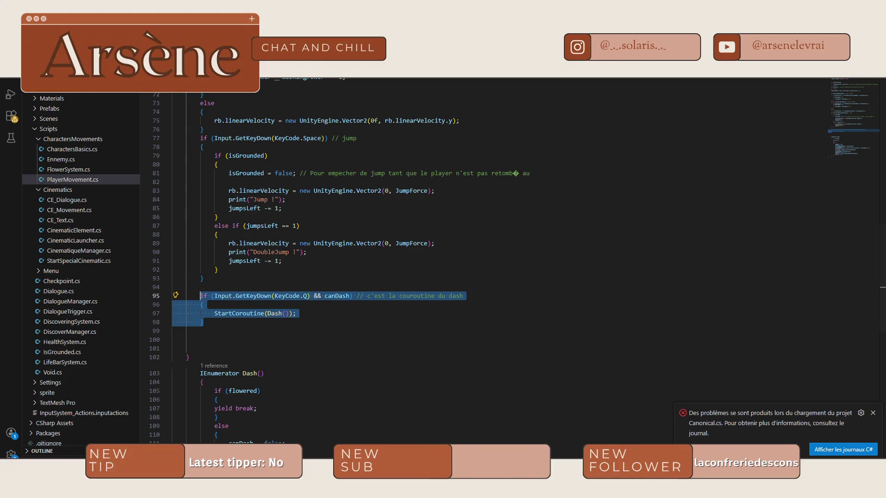
{"action": "left_click", "coordinate": [69, 210]}
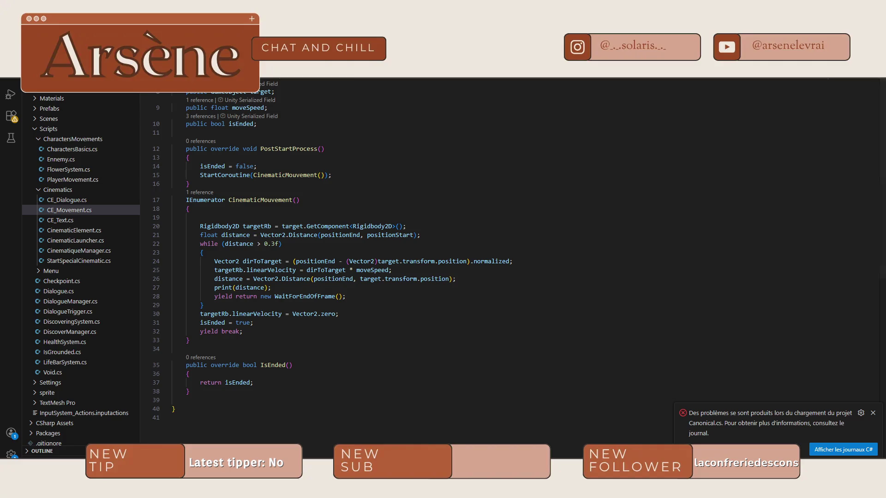
{"action": "left_click", "coordinate": [75, 240]}
{"action": "left_click", "coordinate": [279, 429]}
{"action": "type", "text": "if (Input.GetKeyDown(KeyCode.Q) && canDash) // c'est la couroutine du dash         {             StartCoroutine(Dash());         }"}
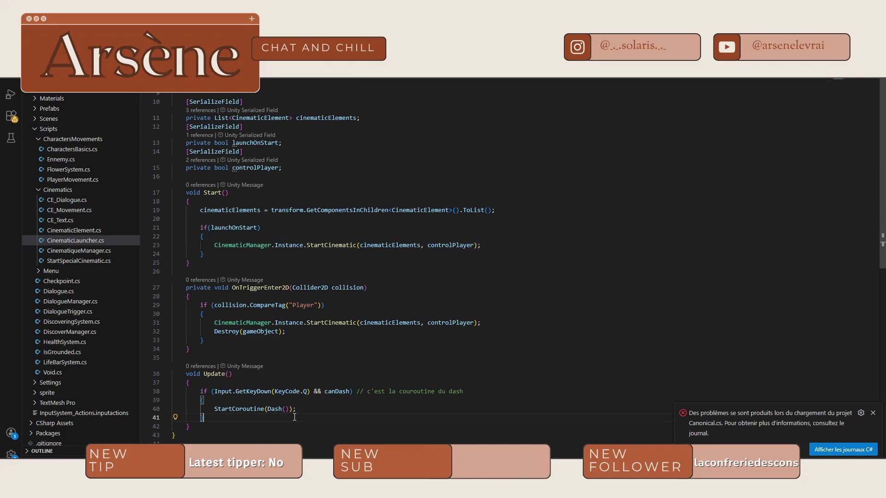
Remove StartCoroutine(Dash()) and && canDash, and change KeyCode.Q to KeyCode.P
{"action": "left_click_drag", "start_coordinate": [295, 408], "coordinate": [217, 411]}
{"action": "key", "text": "BackSpace"}
{"action": "left_click_drag", "start_coordinate": [352, 392], "coordinate": [311, 391]}
{"action": "key", "text": "BackSpace"}
{"action": "left_click", "coordinate": [302, 391]}
{"action": "key", "text": "BackSpace"}
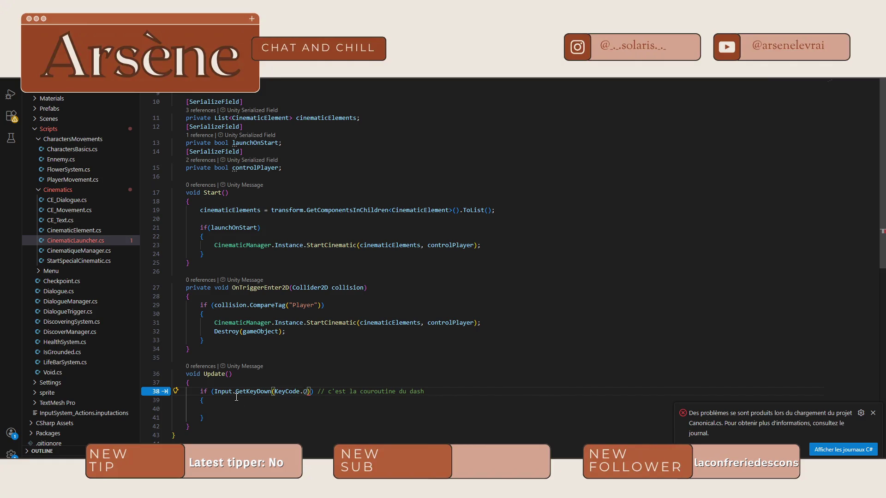
{"action": "type", "text": "P"}
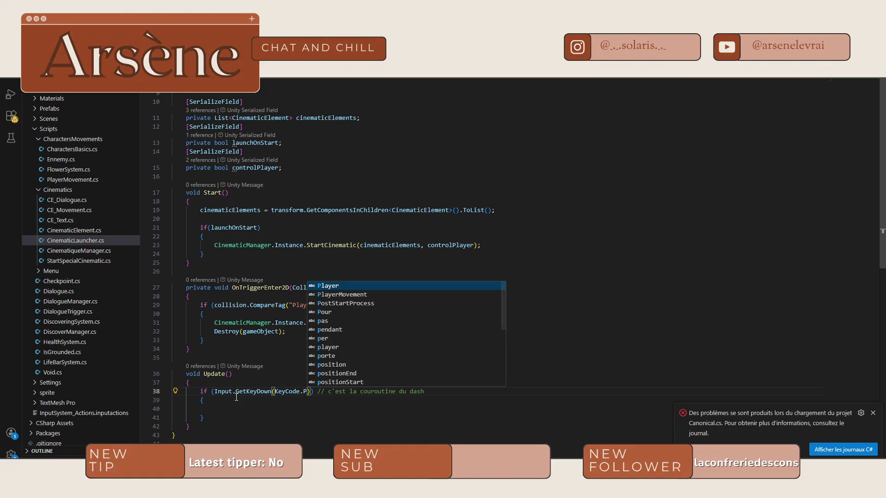
{"action": "left_click", "coordinate": [229, 411]}
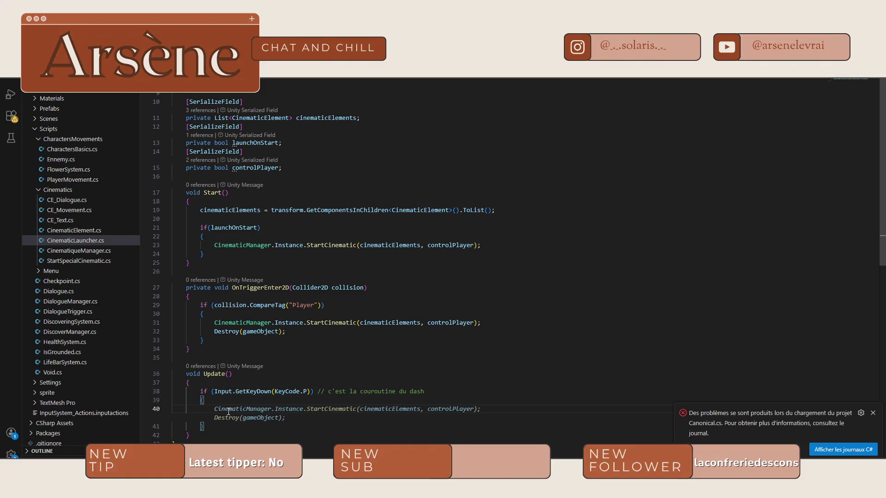
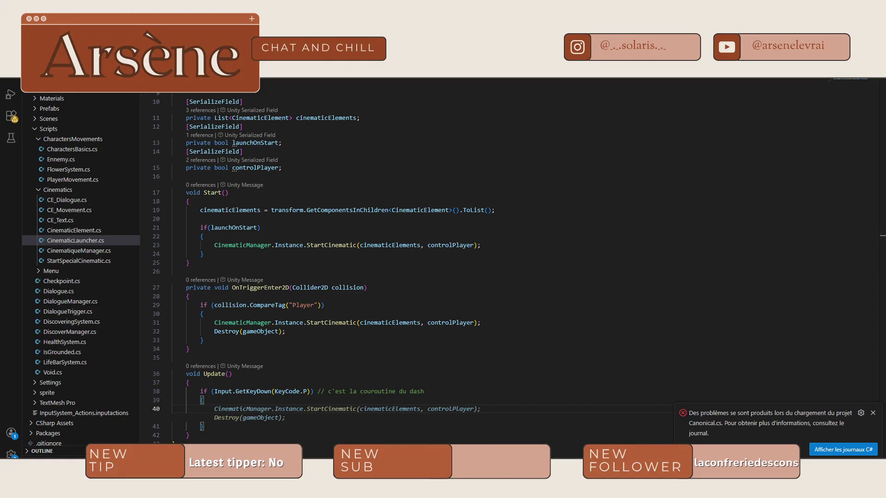
Dismiss the suggested StartCinematic call so line 40 stays empty, then switch to Chrome
{"action": "key", "text": "Escape"}
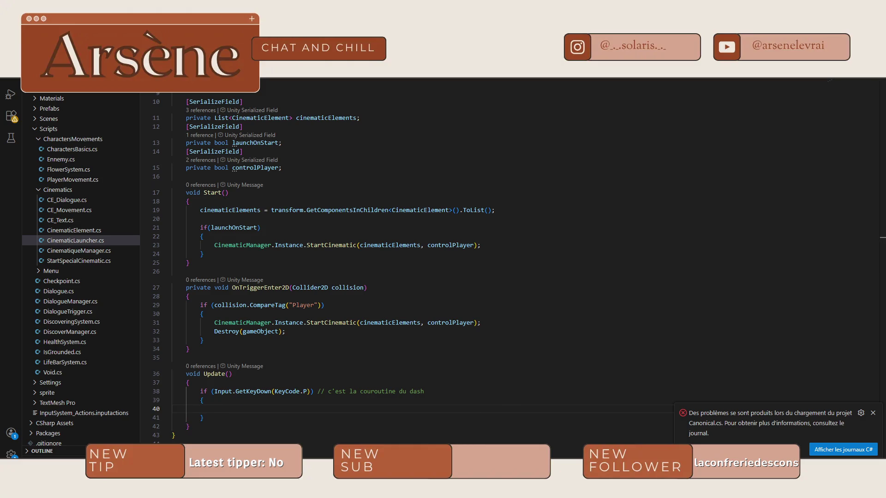
{"action": "key", "text": "alt+Tab"}
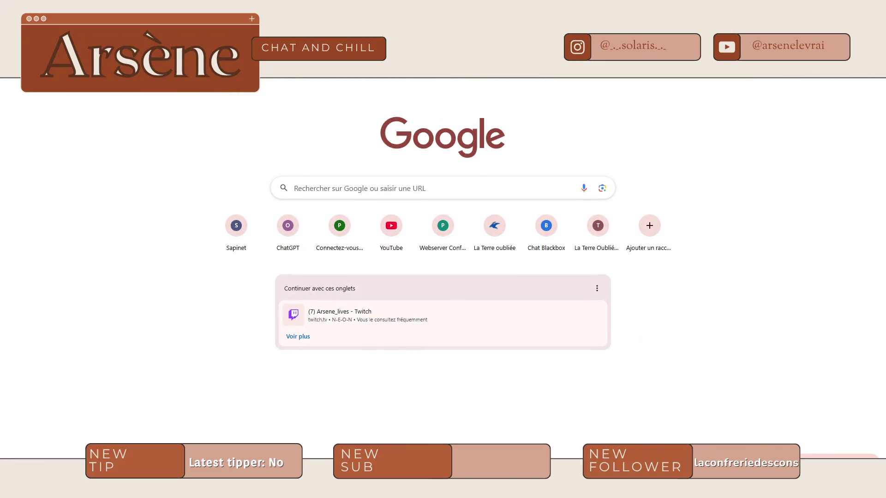
{"action": "key", "text": "ctrl+l"}
{"action": "type", "text": "lo d"}
{"action": "key", "text": "Escape"}
{"action": "type", "text": ".commande list"}
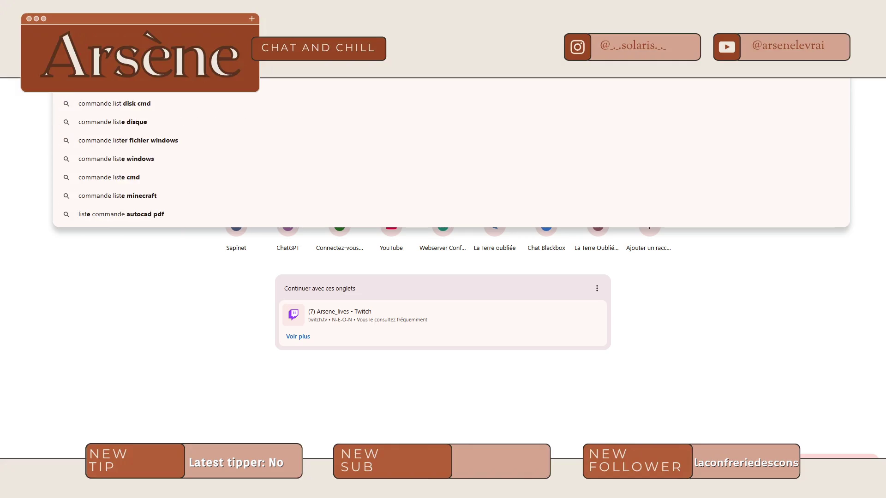
{"action": "type", "text": " unity"}
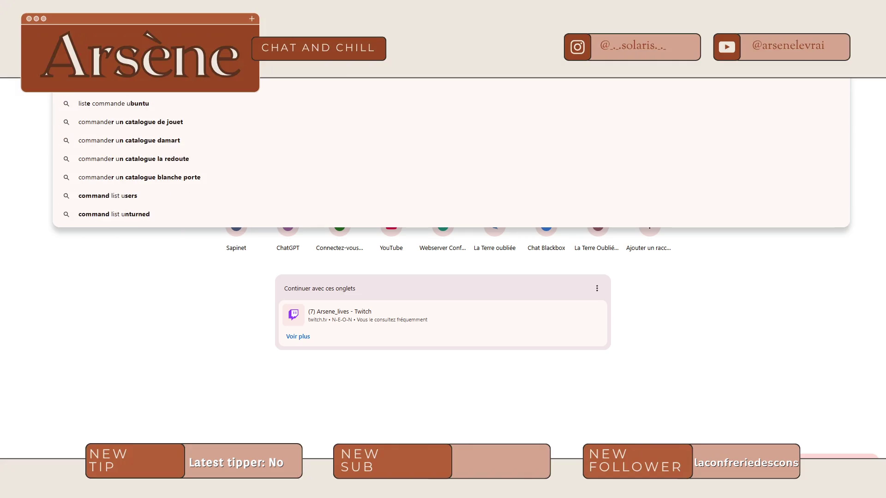
{"action": "key", "text": "Return"}
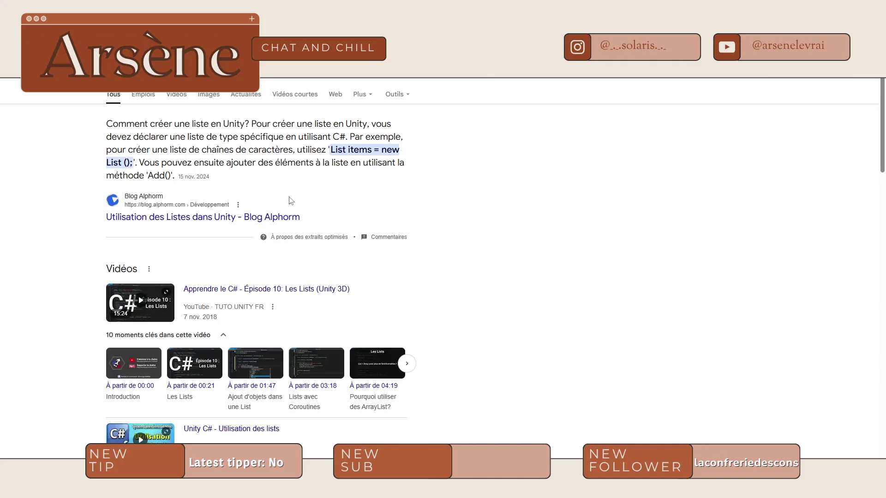
{"action": "left_click", "coordinate": [185, 218]}
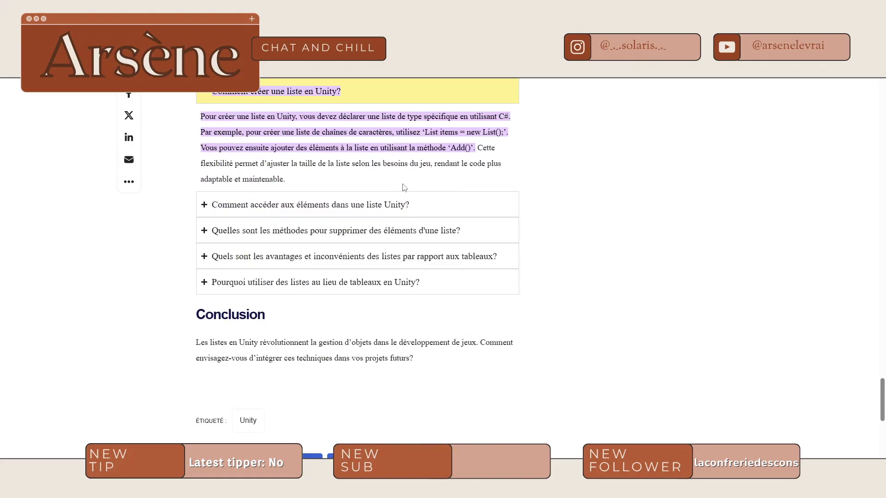
{"action": "scroll", "coordinate": [385, 284], "scroll_direction": "up", "scroll_amount": 10}
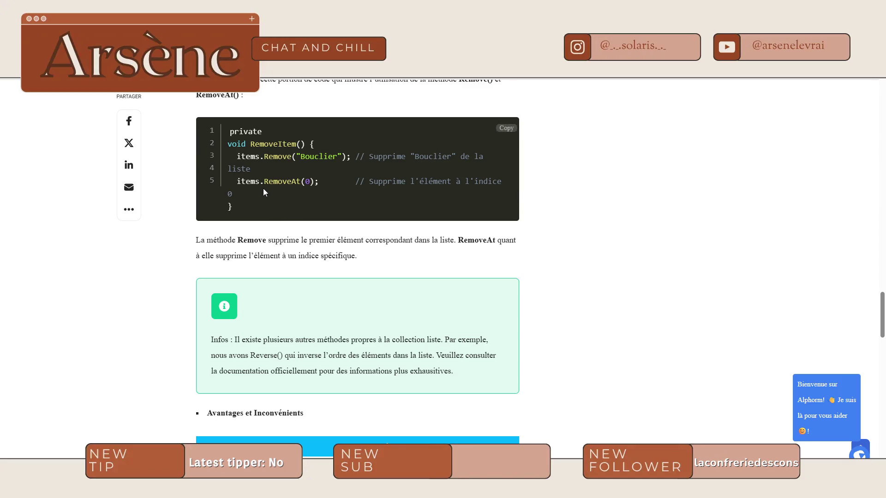
{"action": "scroll", "coordinate": [316, 250], "scroll_direction": "up", "scroll_amount": 5}
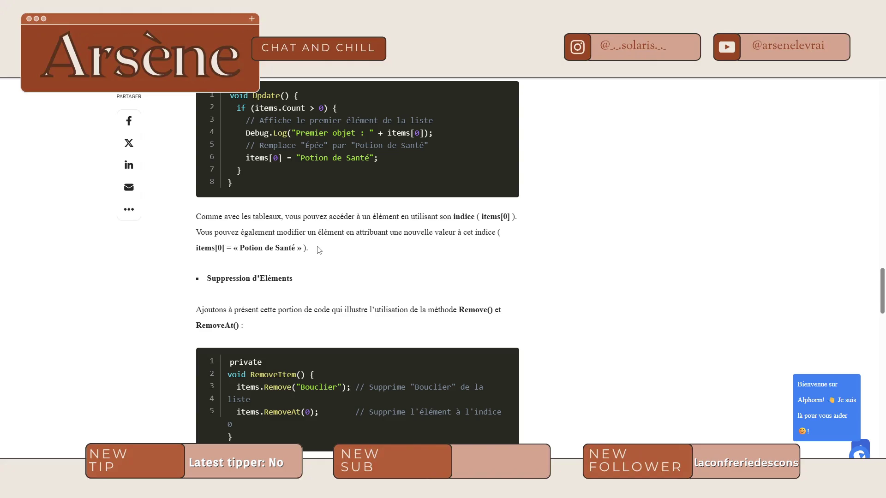
{"action": "scroll", "coordinate": [318, 249], "scroll_direction": "up", "scroll_amount": 1}
{"action": "scroll", "coordinate": [318, 249], "scroll_direction": "up", "scroll_amount": 5}
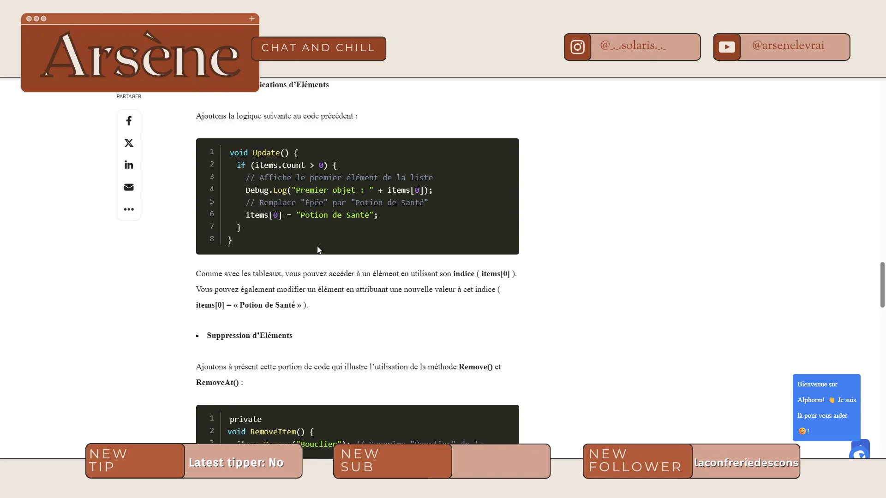
{"action": "scroll", "coordinate": [318, 246], "scroll_direction": "up", "scroll_amount": 5}
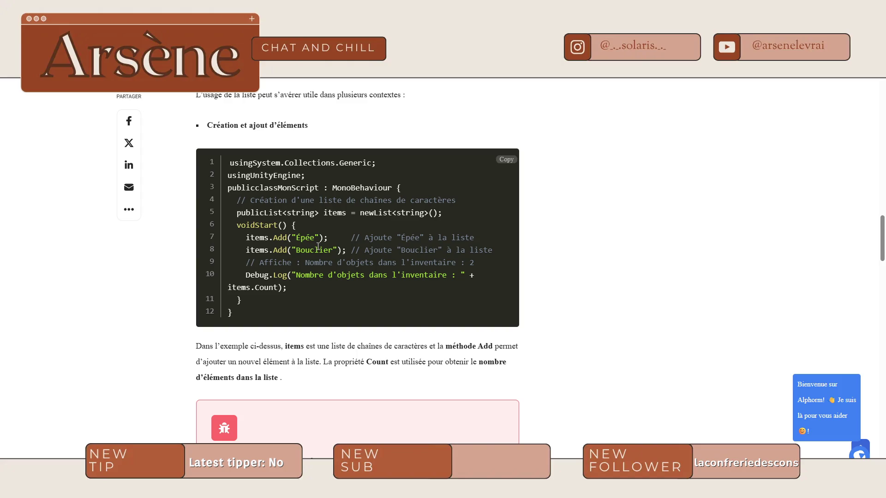
{"action": "scroll", "coordinate": [318, 246], "scroll_direction": "up", "scroll_amount": 5}
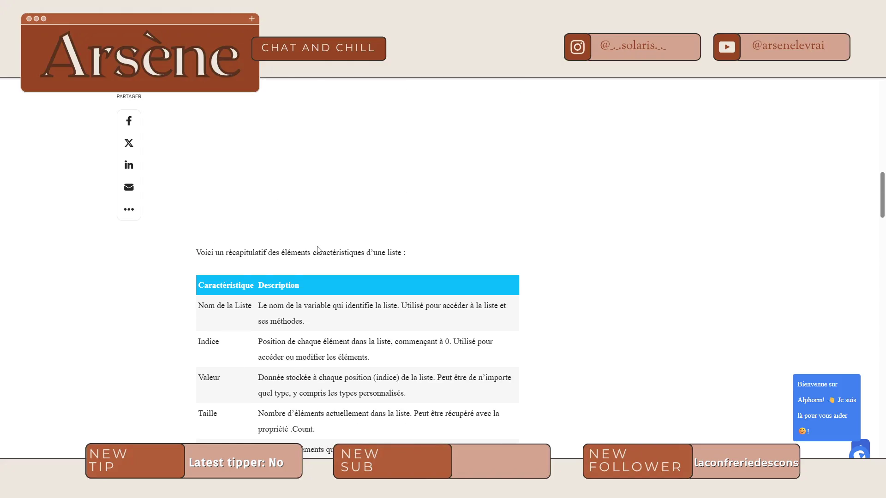
{"action": "scroll", "coordinate": [318, 250], "scroll_direction": "down", "scroll_amount": 3}
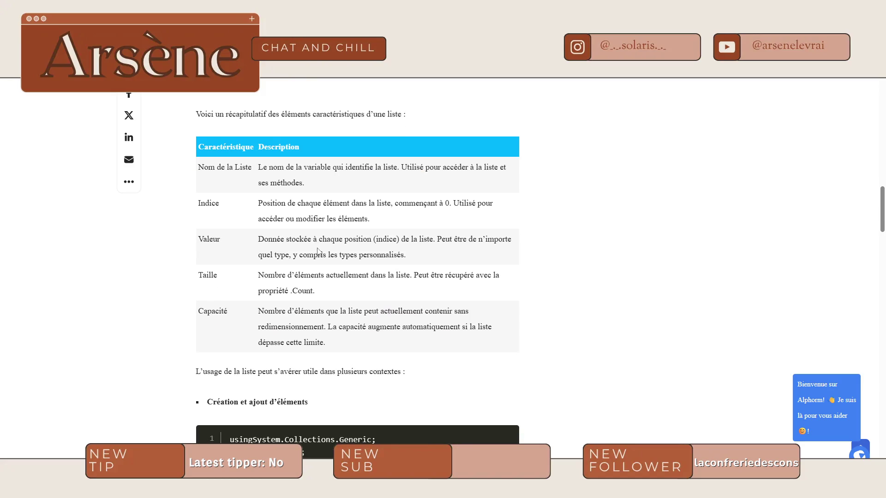
{"action": "scroll", "coordinate": [318, 251], "scroll_direction": "up", "scroll_amount": 10}
{"action": "scroll", "coordinate": [309, 308], "scroll_direction": "down", "scroll_amount": 5}
{"action": "scroll", "coordinate": [309, 308], "scroll_direction": "up", "scroll_amount": 15}
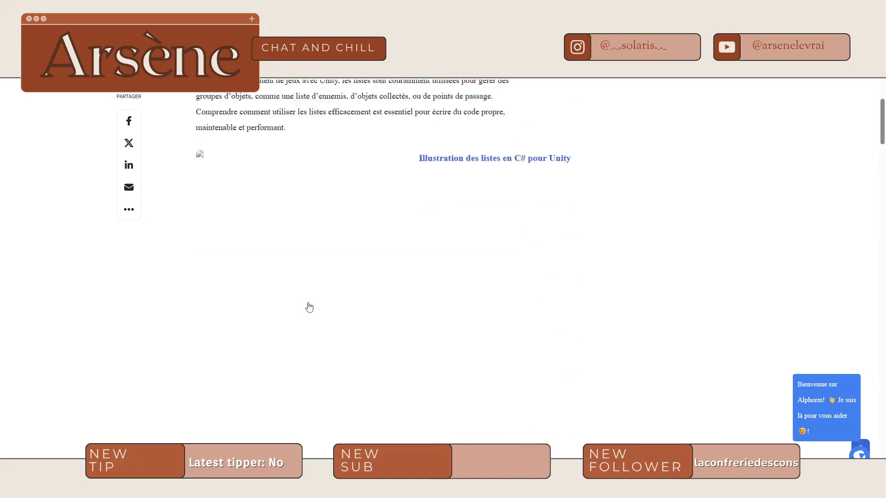
{"action": "scroll", "coordinate": [308, 306], "scroll_direction": "down", "scroll_amount": 10}
{"action": "scroll", "coordinate": [306, 303], "scroll_direction": "down", "scroll_amount": 20}
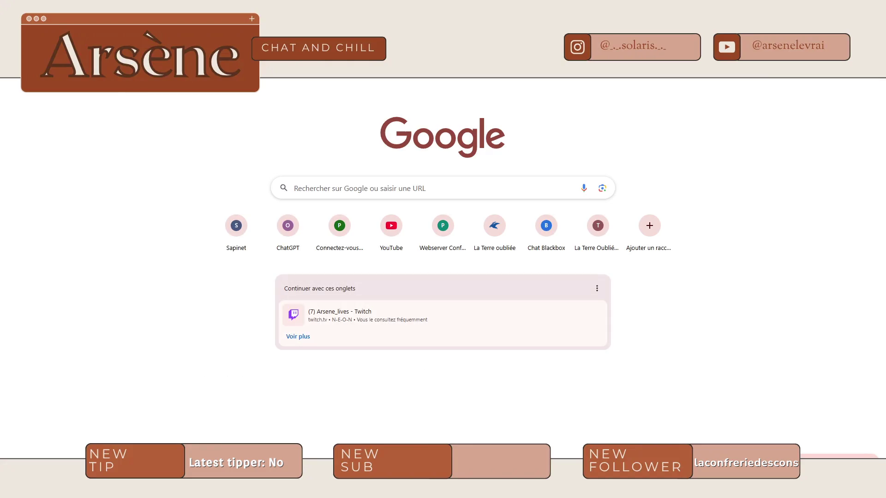
Search 'vider une cellule uni', find the RemoveAll example in the Unity Discussions thread, then return to Unity
{"action": "type", "text": "vider une cellule uni"}
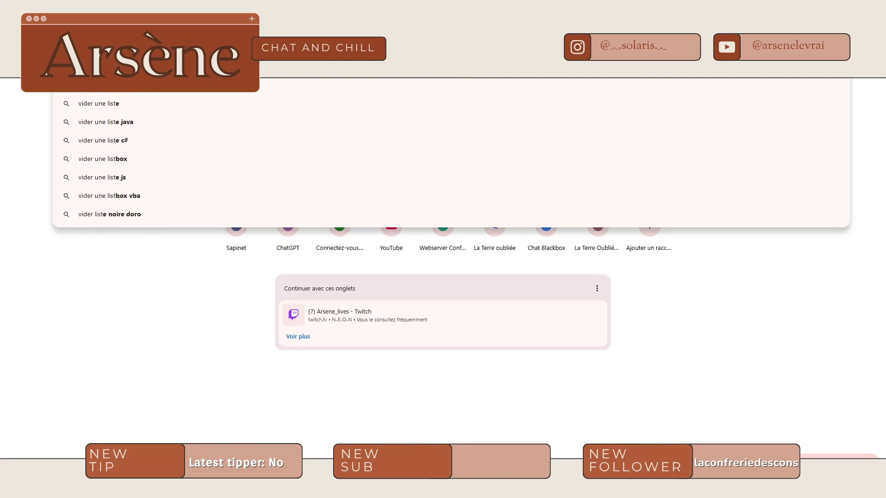
{"action": "key", "text": "Return"}
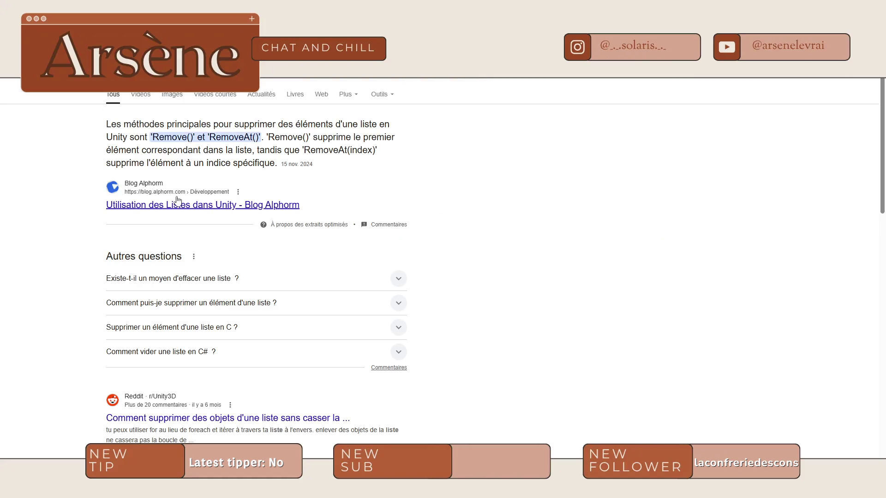
{"action": "scroll", "coordinate": [162, 245], "scroll_direction": "down", "scroll_amount": 4}
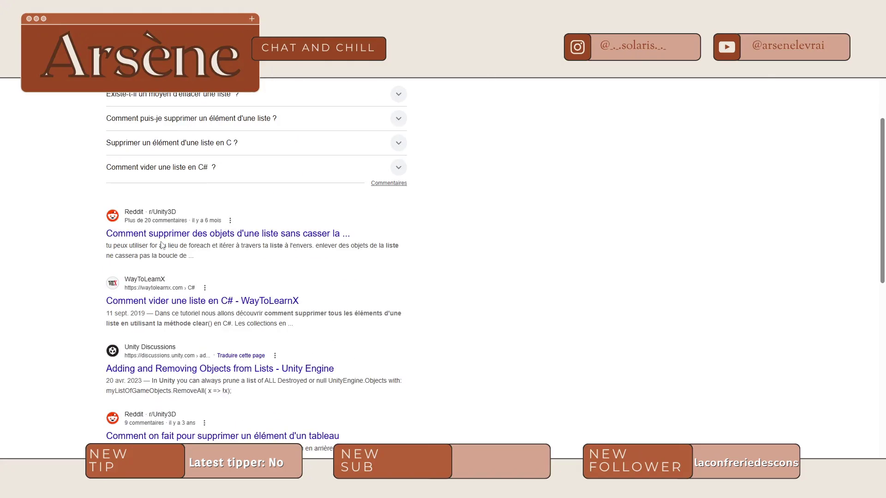
{"action": "left_click", "coordinate": [199, 369]}
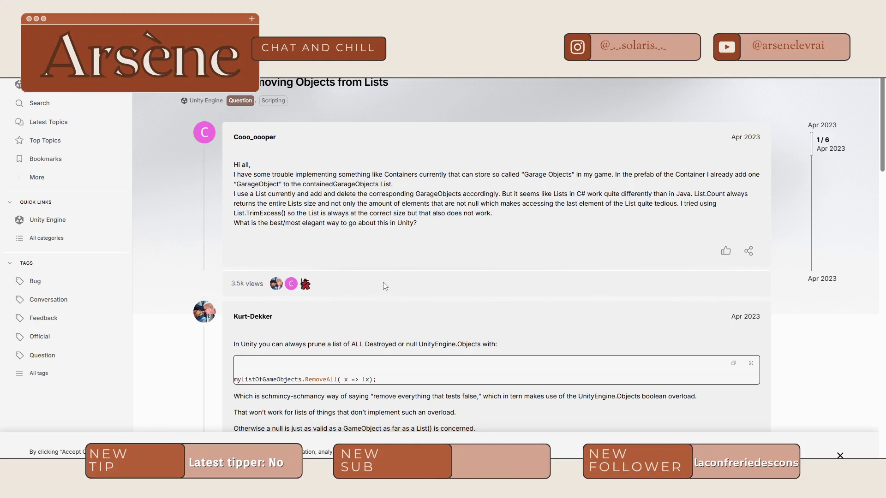
{"action": "scroll", "coordinate": [386, 266], "scroll_direction": "down", "scroll_amount": 2}
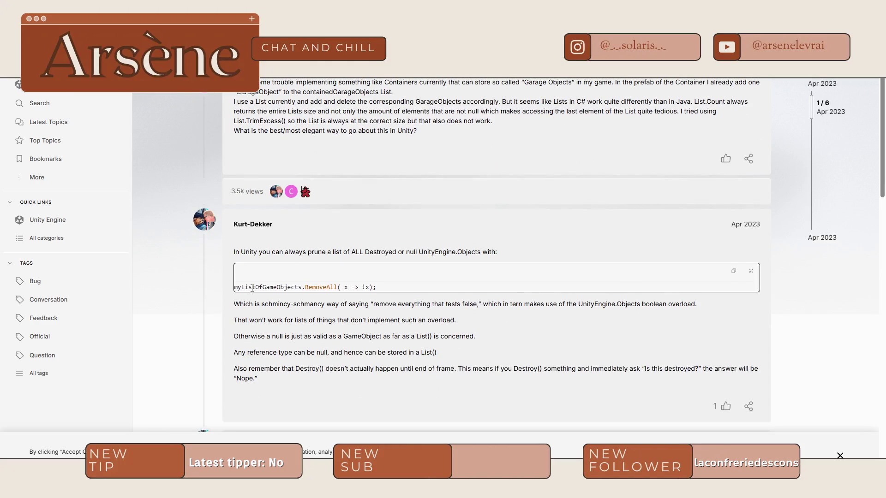
{"action": "left_click_drag", "start_coordinate": [252, 288], "coordinate": [314, 286]}
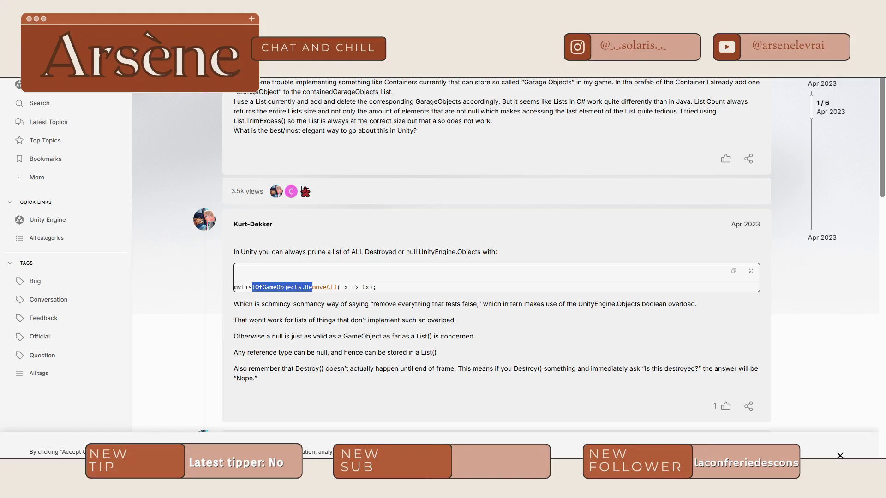
{"action": "key", "text": "alt+Tab"}
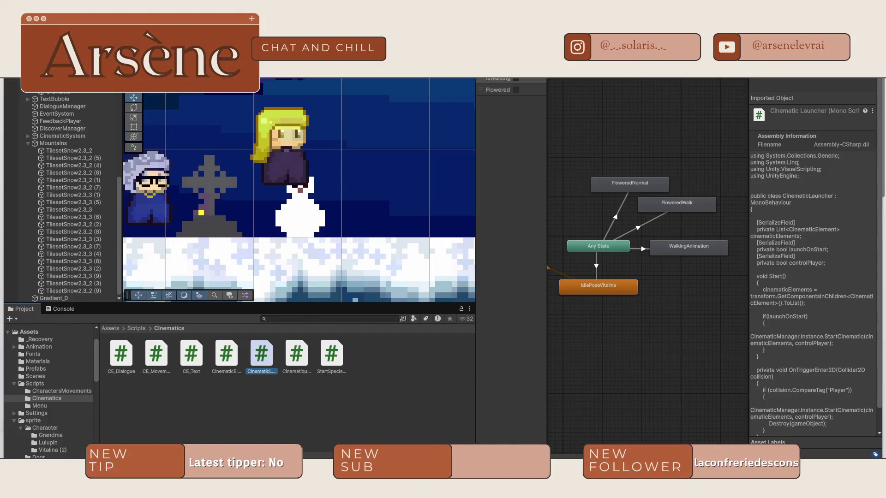
Write cinematicElements.RemoveAll(element => element.IsEnded()); on line 40, then open CinematiqueManager.cs
{"action": "key", "text": "alt+Tab"}
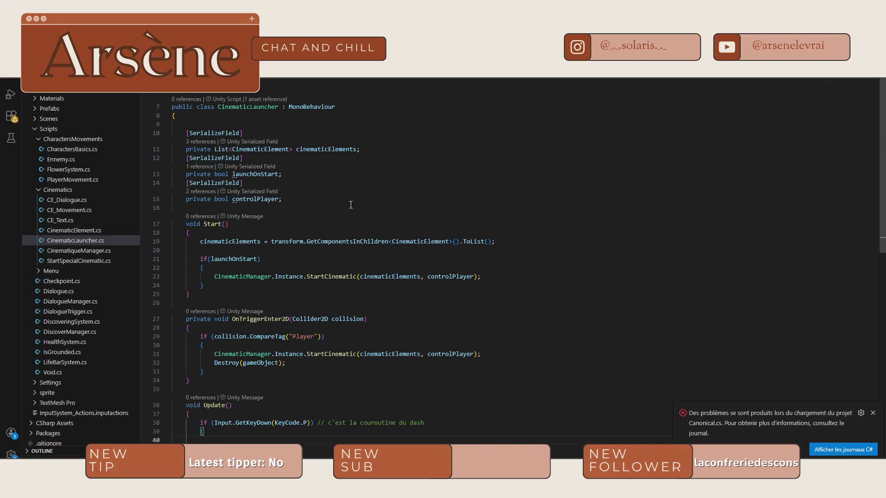
{"action": "scroll", "coordinate": [387, 185], "scroll_direction": "down", "scroll_amount": 1}
{"action": "type", "text": "cinema"}
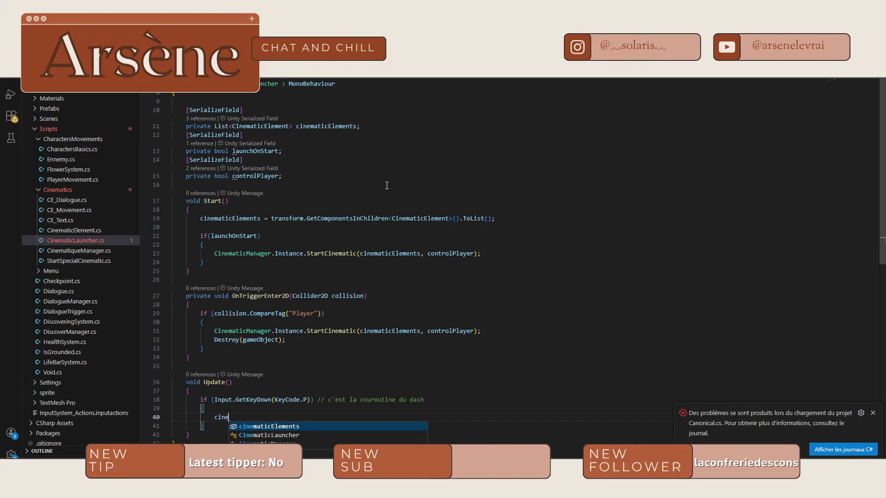
{"action": "key", "text": "Tab"}
{"action": "type", "text": ".Remove"}
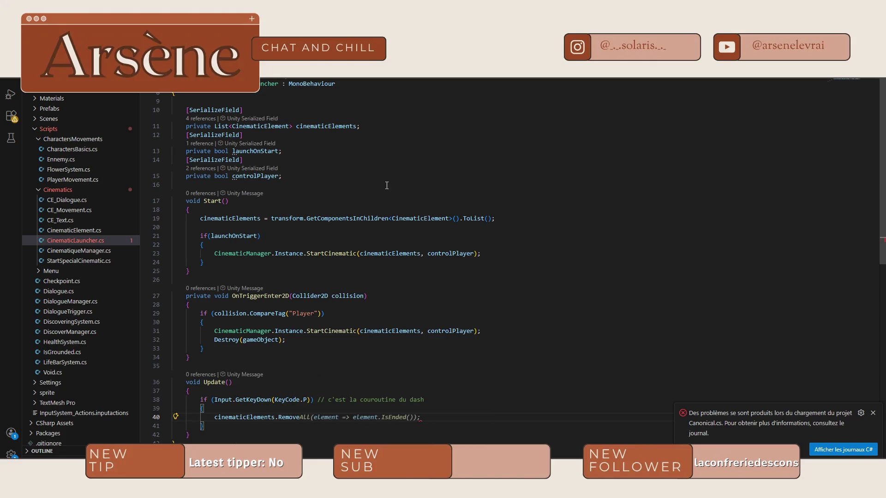
{"action": "key", "text": "Tab"}
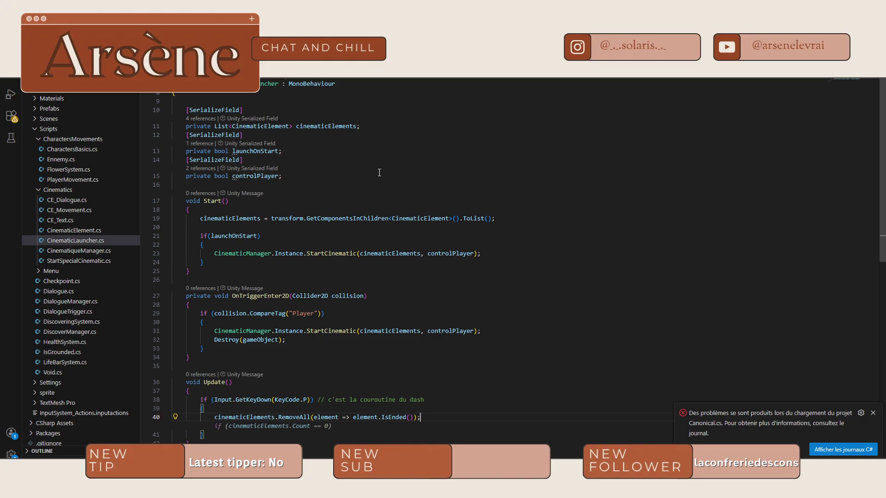
{"action": "left_click", "coordinate": [78, 251]}
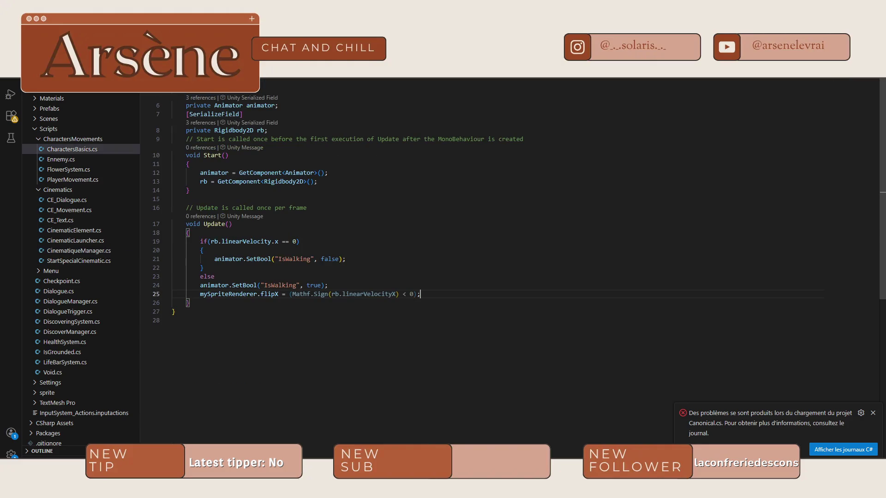
Scroll through CinematiqueManager.cs to review the cinematic loop
{"action": "scroll", "coordinate": [354, 214], "scroll_direction": "down", "scroll_amount": 5}
{"action": "scroll", "coordinate": [353, 213], "scroll_direction": "down", "scroll_amount": 5}
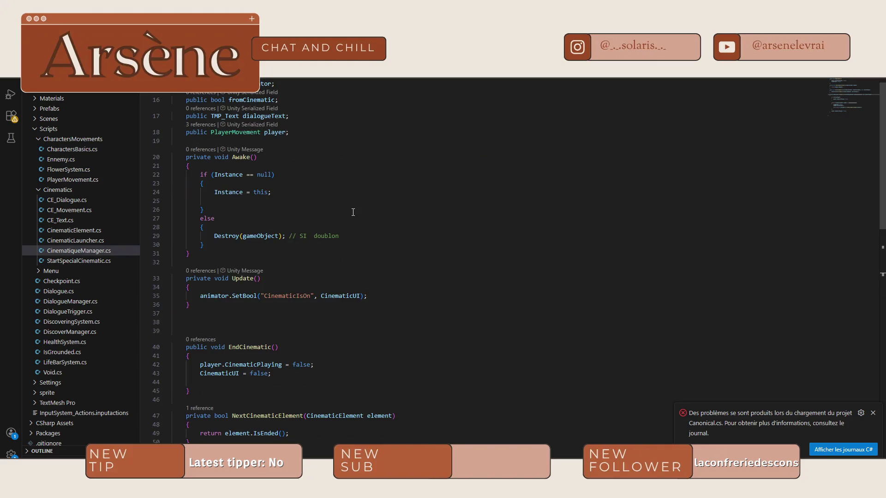
{"action": "scroll", "coordinate": [332, 268], "scroll_direction": "up", "scroll_amount": 5}
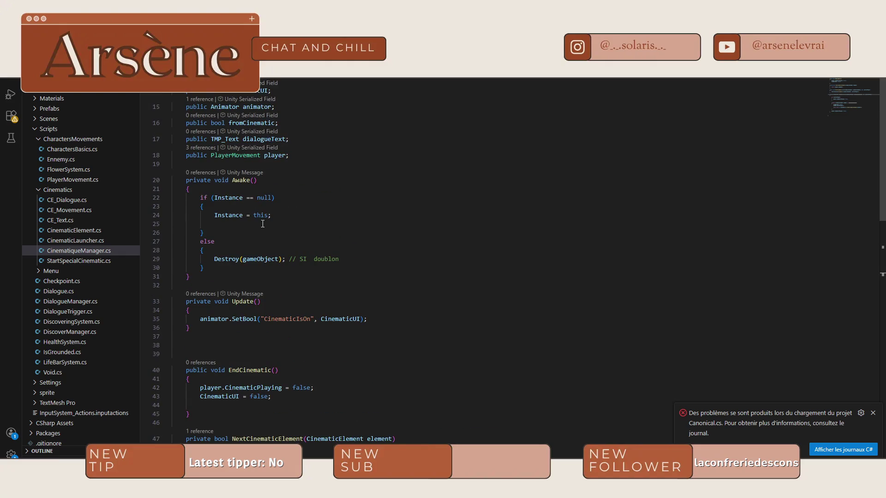
{"action": "scroll", "coordinate": [263, 221], "scroll_direction": "down", "scroll_amount": 5}
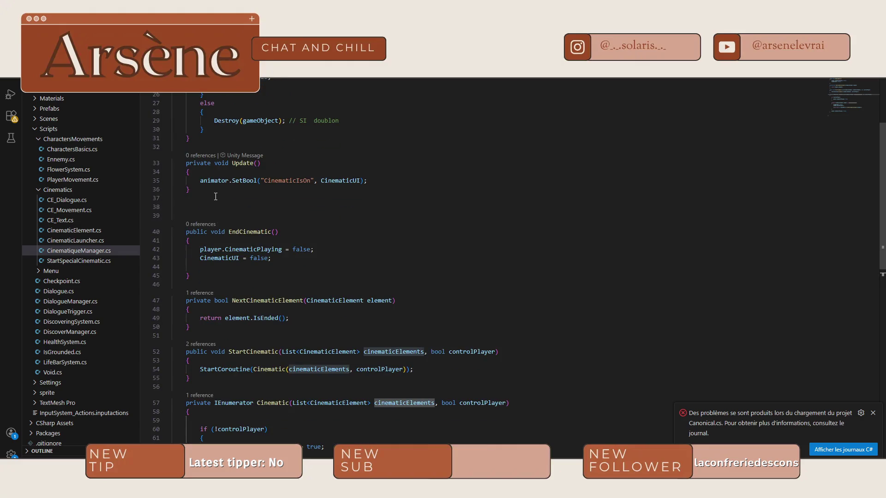
{"action": "scroll", "coordinate": [308, 208], "scroll_direction": "down", "scroll_amount": 2}
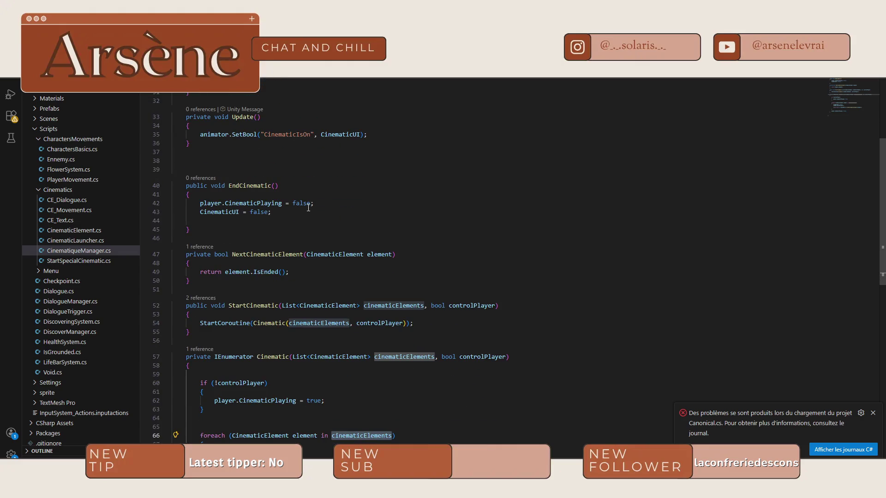
{"action": "scroll", "coordinate": [308, 208], "scroll_direction": "down", "scroll_amount": 5}
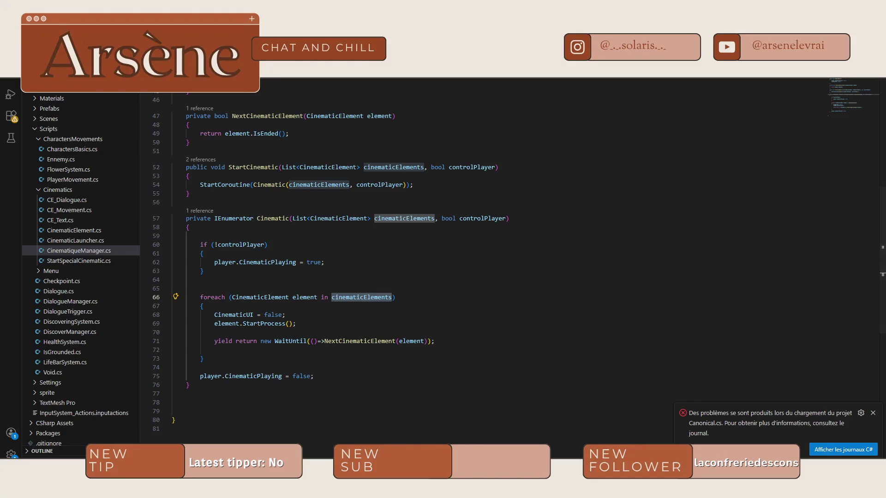
Check that CE_Movement.cs's IsEnded() returns isEnded, then return to CinematicLauncher.cs's RemoveAll line
{"action": "key", "text": "ctrl+Tab"}
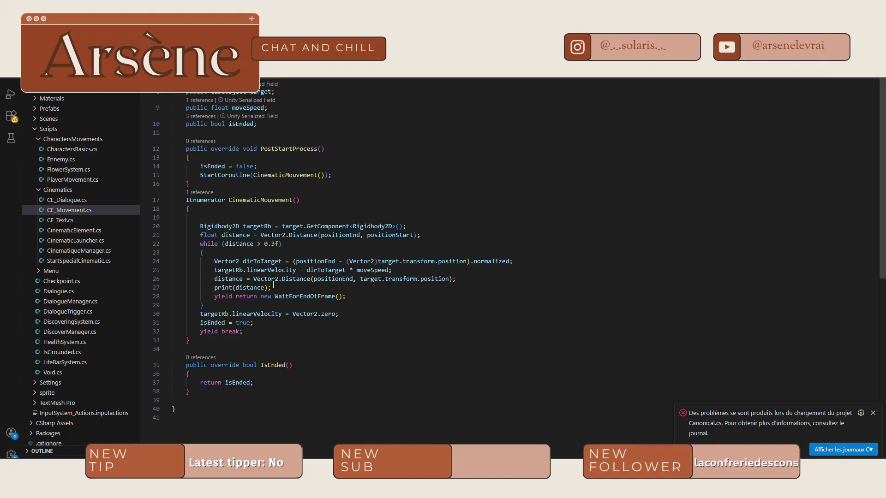
{"action": "left_click", "coordinate": [241, 385]}
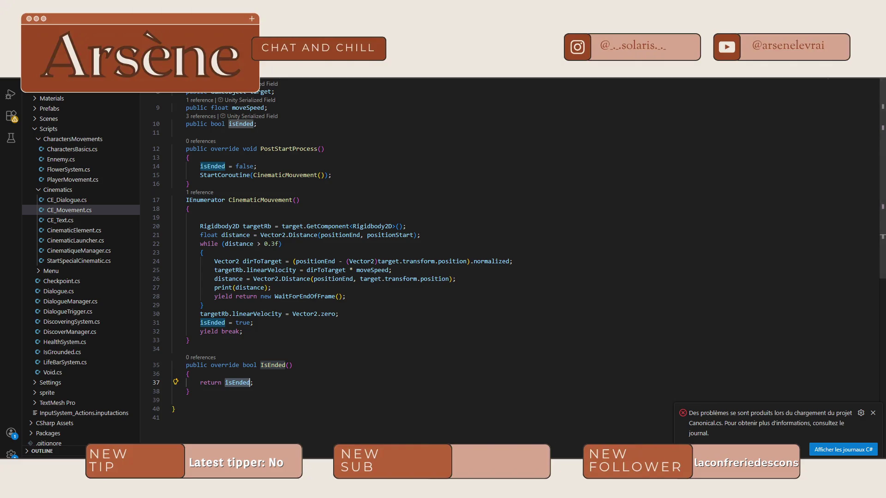
{"action": "key", "text": "ctrl+Tab"}
{"action": "left_click", "coordinate": [318, 422]}
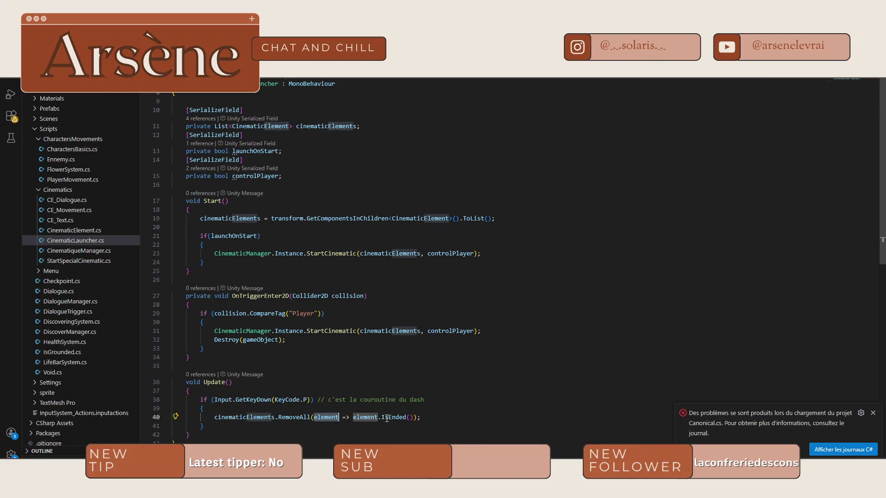
Delete the outdated dash comment on line 38 of CinematicLauncher.cs
{"action": "double_click", "coordinate": [393, 417]}
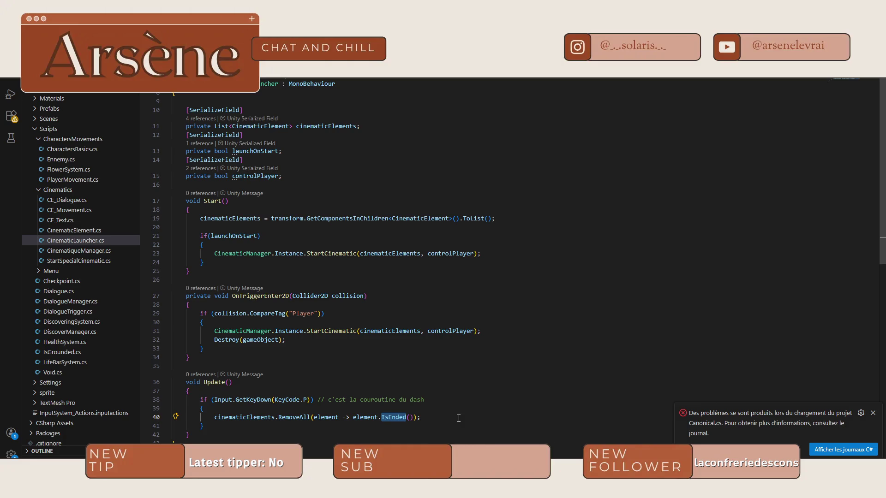
{"action": "mouse_move", "coordinate": [418, 255]}
{"action": "left_click_drag", "start_coordinate": [424, 399], "coordinate": [318, 399]}
{"action": "key", "text": "BackSpace"}
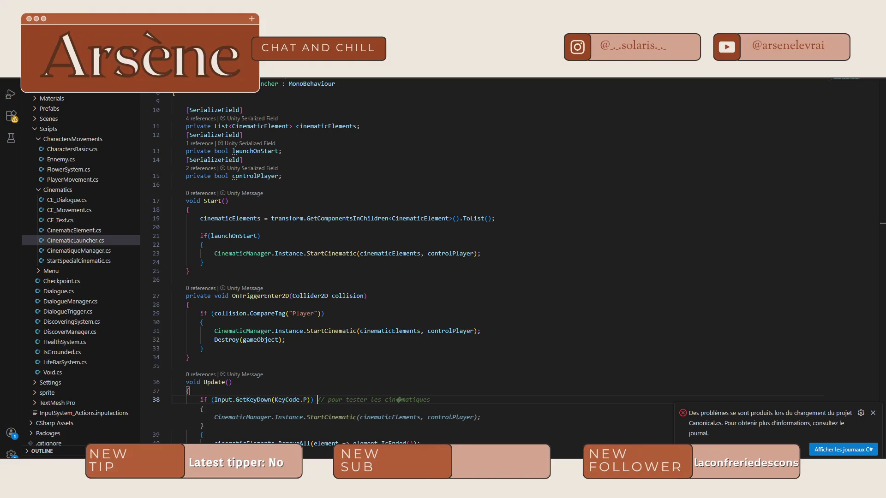
Cycle through the open scripts back to CinematiqueManager.cs and place the caret on EndCinematic()
{"action": "left_click", "coordinate": [69, 210]}
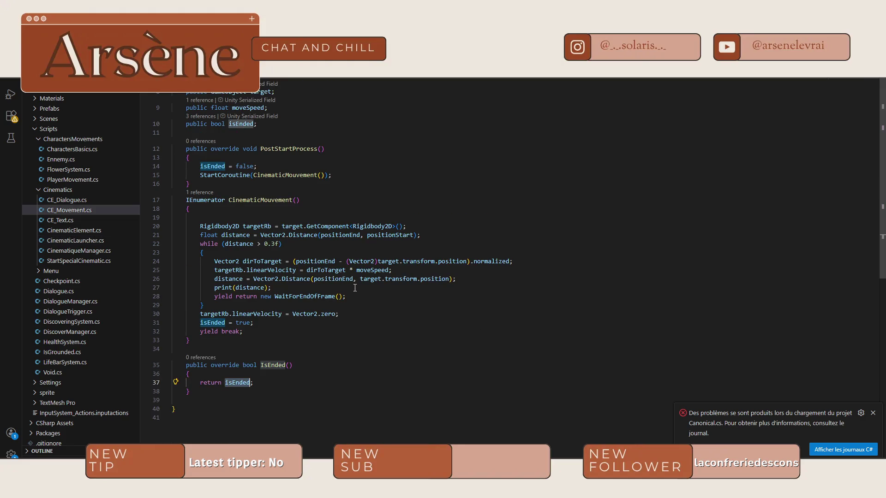
{"action": "scroll", "coordinate": [307, 362], "scroll_direction": "up", "scroll_amount": 2}
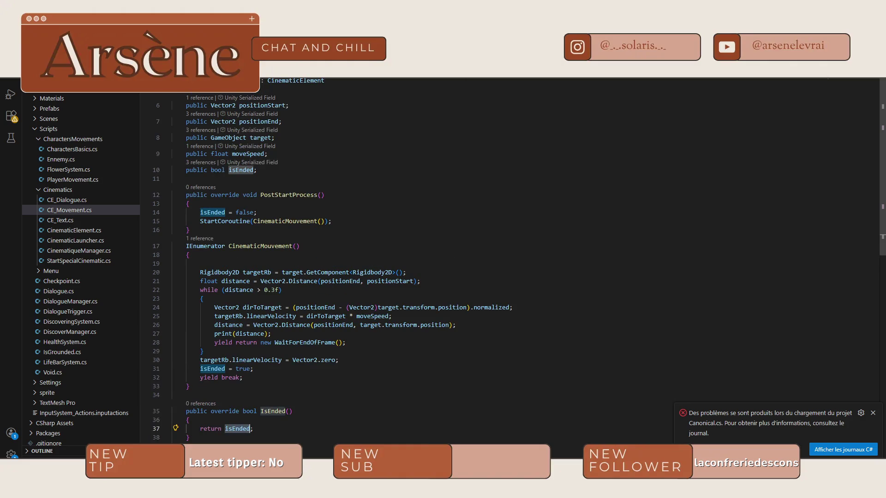
{"action": "key", "text": "ctrl+Tab"}
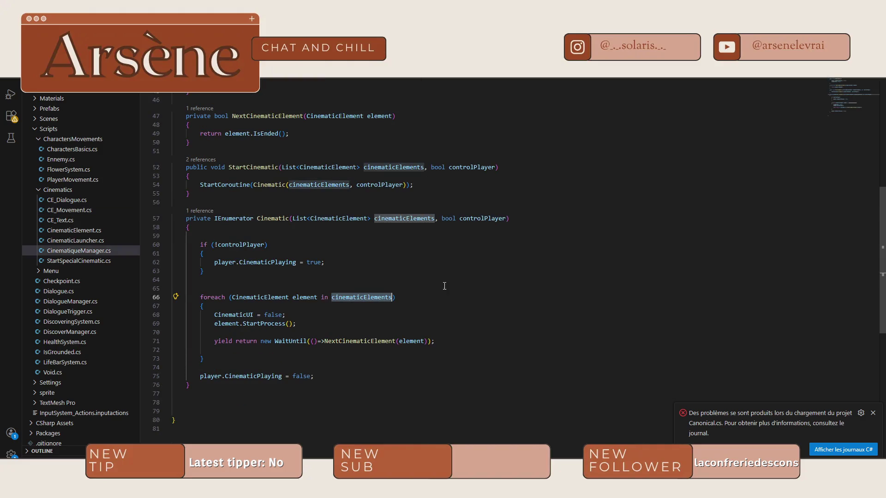
{"action": "mouse_move", "coordinate": [717, 488]}
{"action": "key", "text": "ctrl+Tab"}
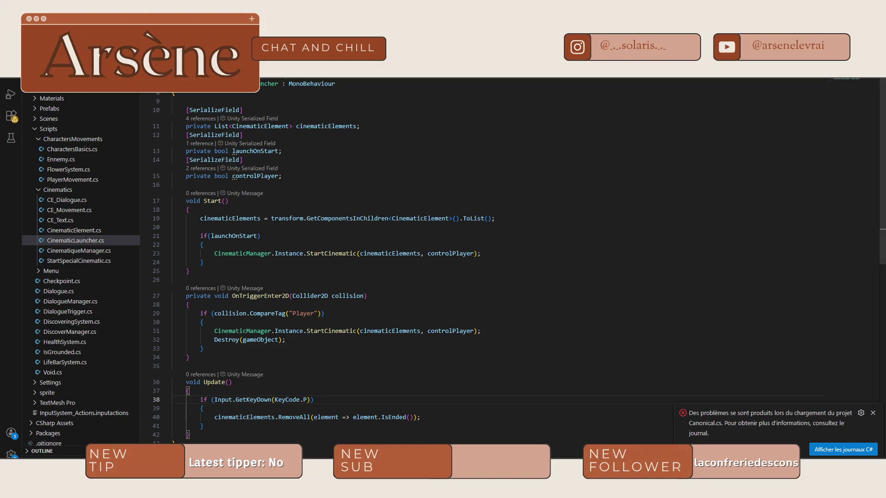
{"action": "key", "text": "ctrl+Tab"}
{"action": "scroll", "coordinate": [327, 231], "scroll_direction": "up", "scroll_amount": 4}
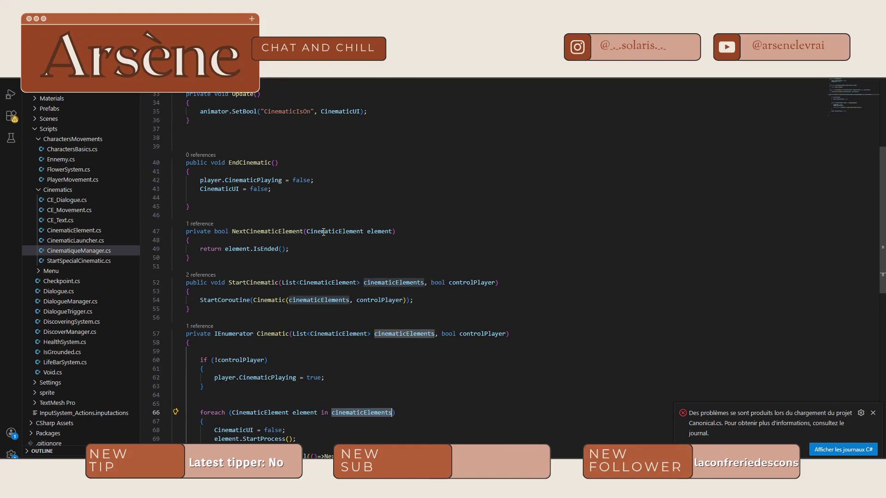
{"action": "left_click", "coordinate": [240, 161]}
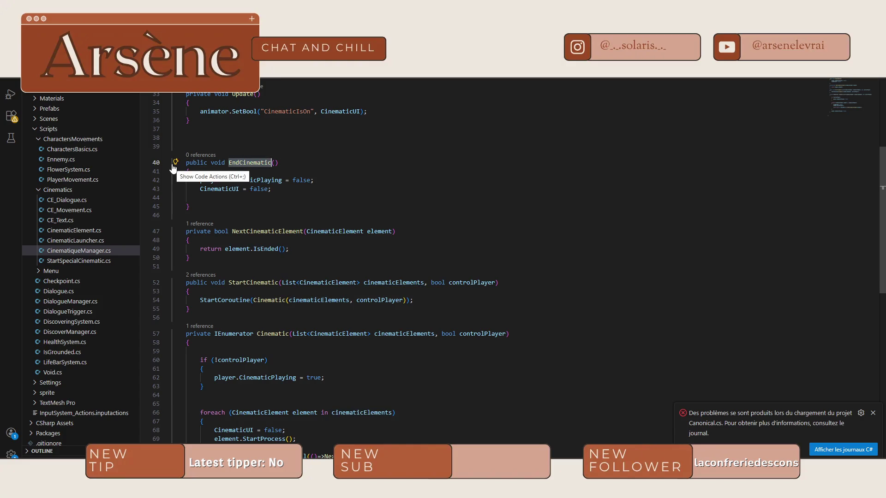
Bring up the code actions and context options on EndCinematic, attempting to reach its references
{"action": "left_click", "coordinate": [175, 162]}
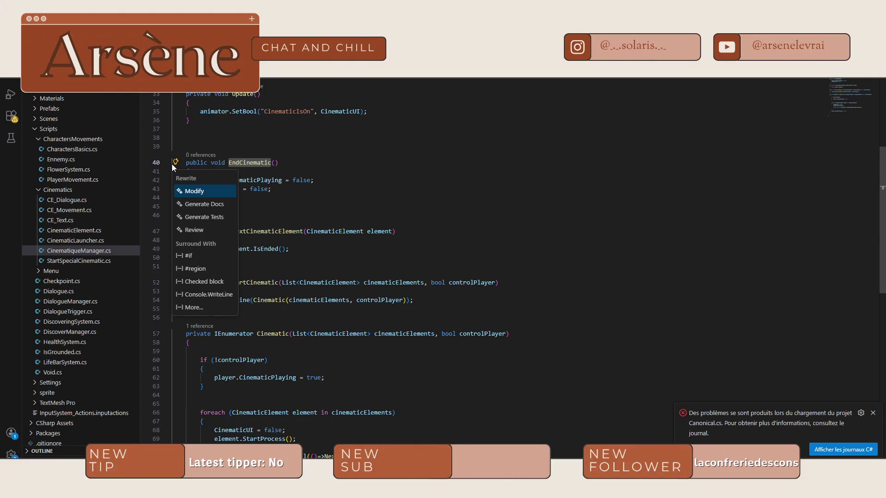
{"action": "key", "text": "Escape"}
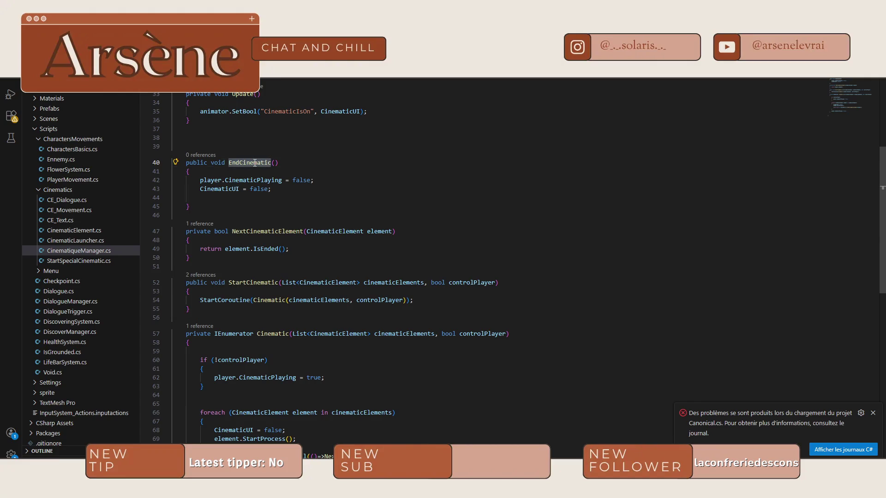
{"action": "right_click", "coordinate": [254, 163]}
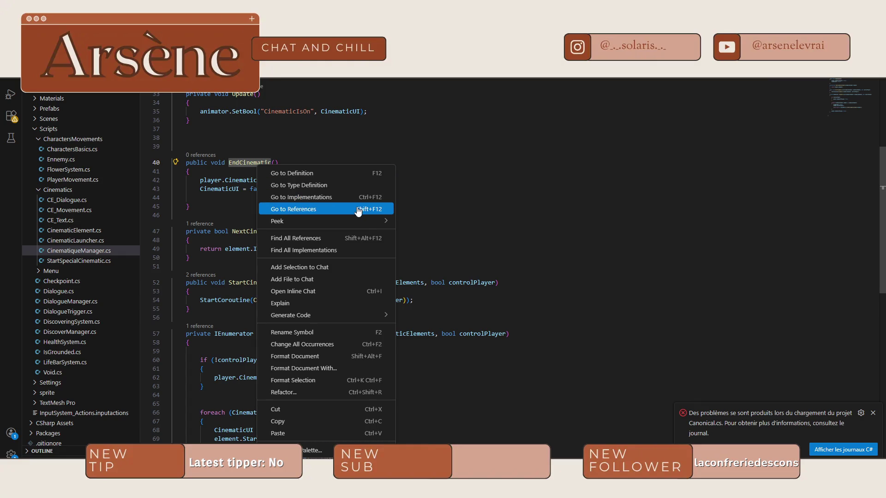
{"action": "key", "text": "Escape"}
{"action": "key", "text": "Escape"}
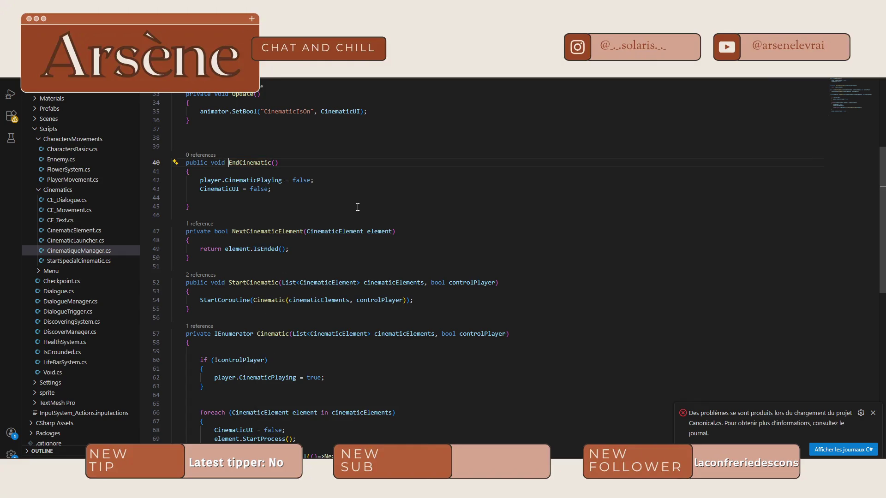
{"action": "right_click", "coordinate": [247, 161]}
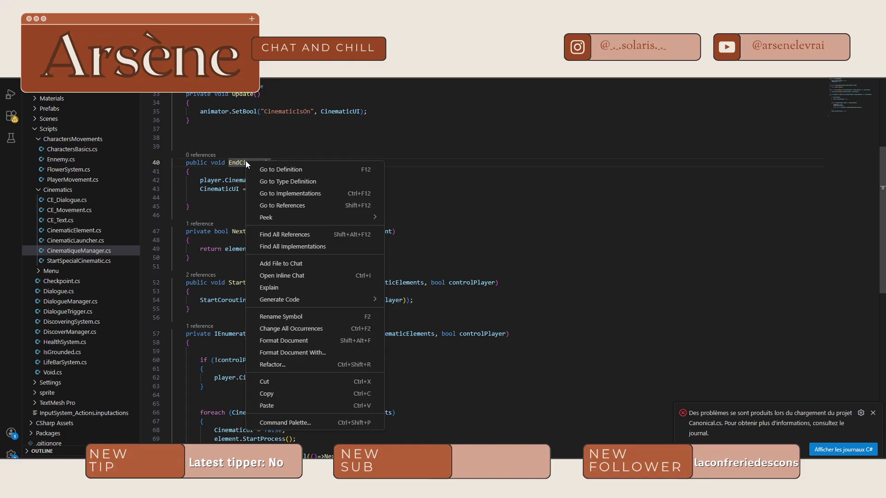
{"action": "left_click", "coordinate": [334, 208]}
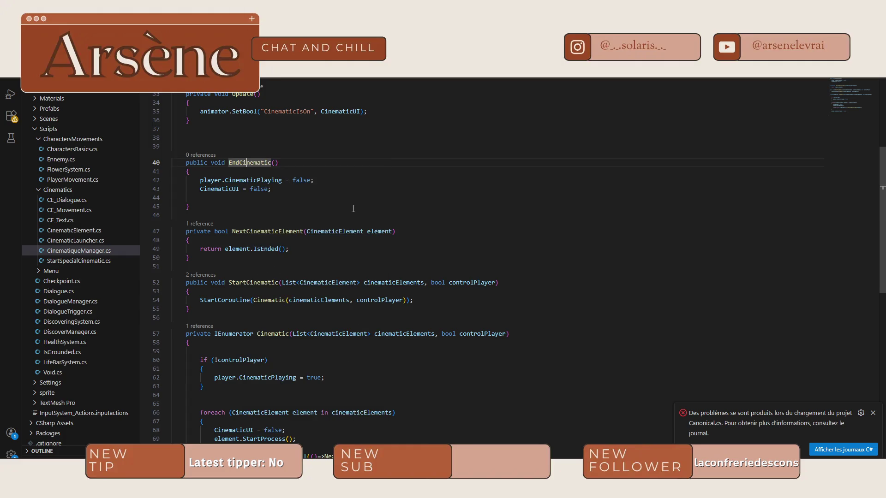
Briefly visit PlayerMovement.cs, jumping to the next Render match, then navigate back to CinematiqueManager.cs
{"action": "key", "text": "ctrl+Tab"}
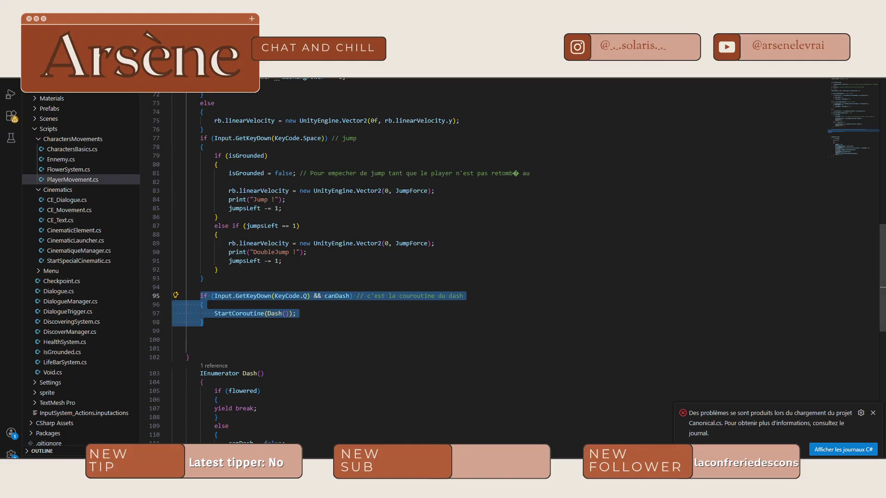
{"action": "left_click", "coordinate": [317, 165]}
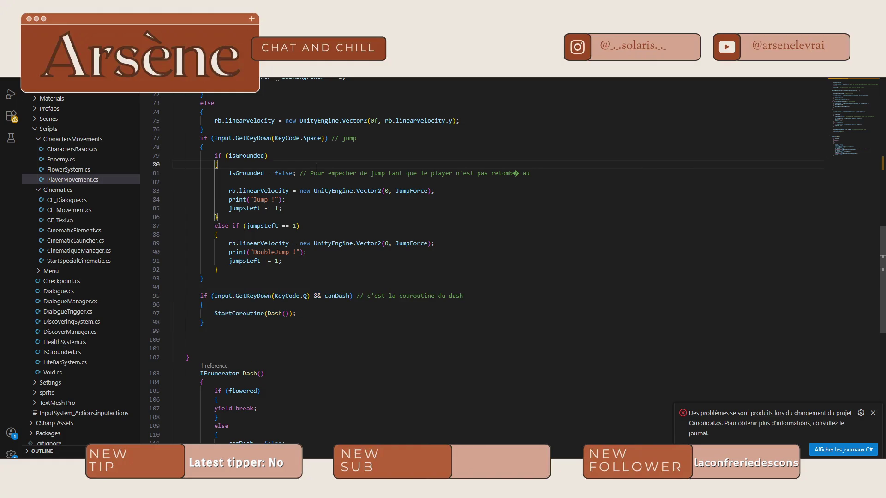
{"action": "key", "text": "Return"}
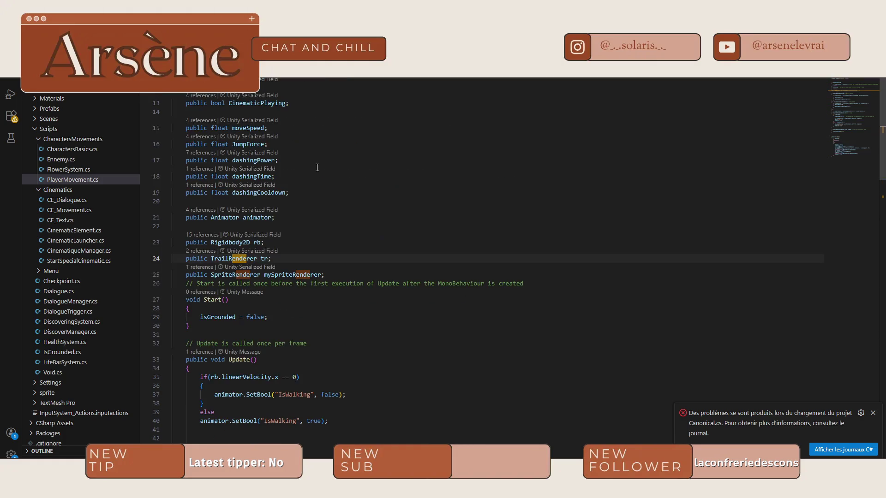
{"action": "key", "text": "alt+Left"}
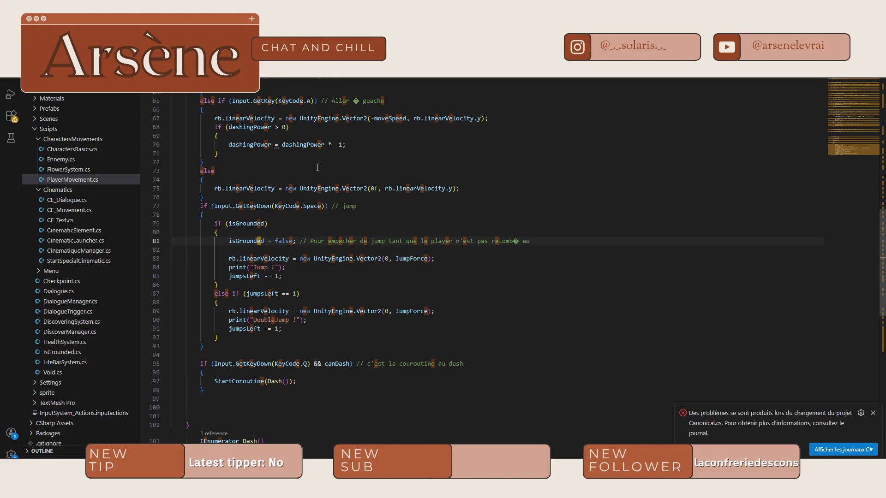
{"action": "key", "text": "alt+Left"}
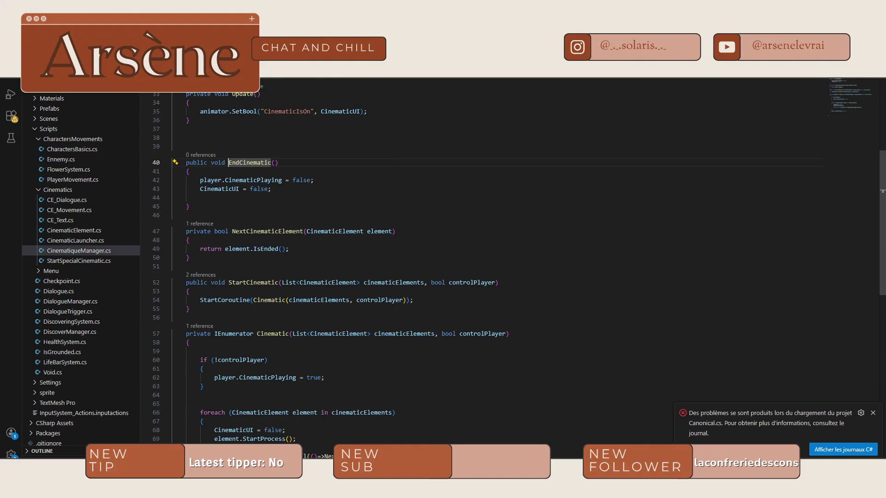
Run Find All References on EndCinematic, showing it has 0 references
{"action": "right_click", "coordinate": [231, 163]}
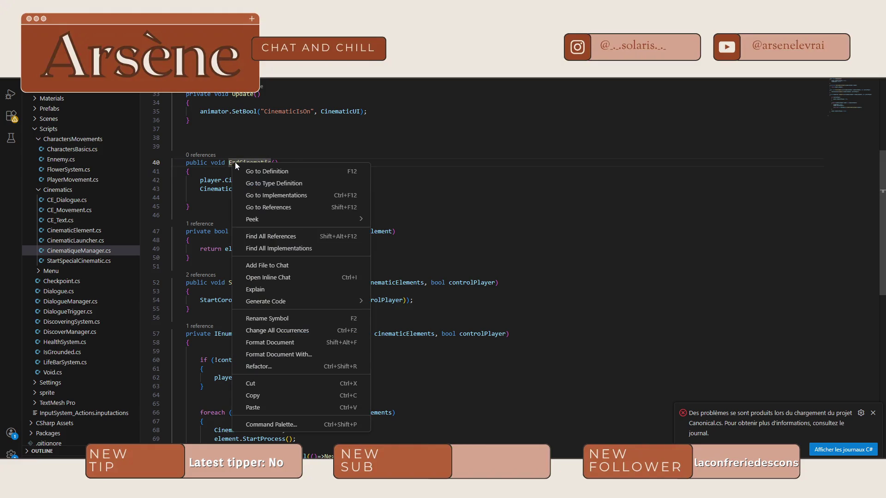
{"action": "left_click", "coordinate": [306, 194]}
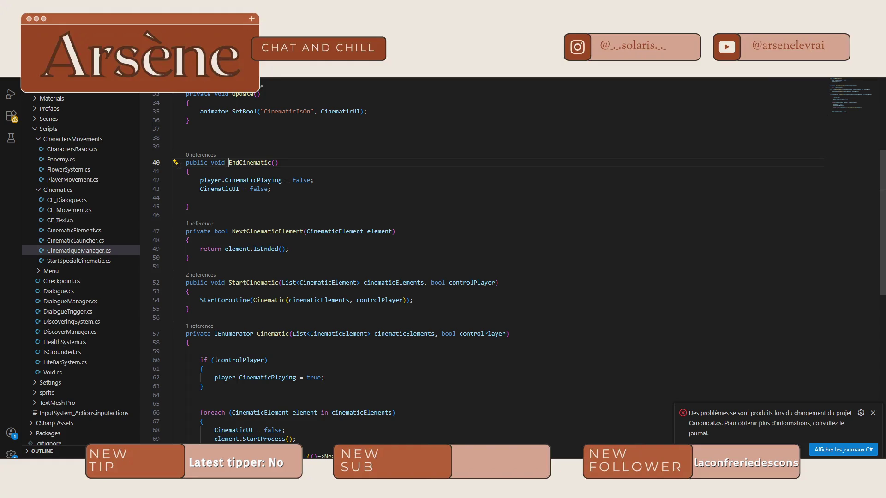
{"action": "right_click", "coordinate": [255, 165]}
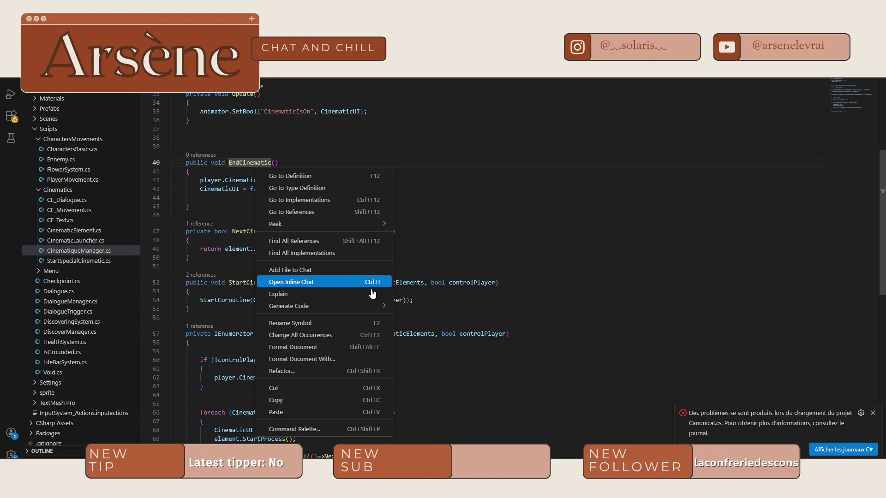
{"action": "mouse_move", "coordinate": [361, 312]}
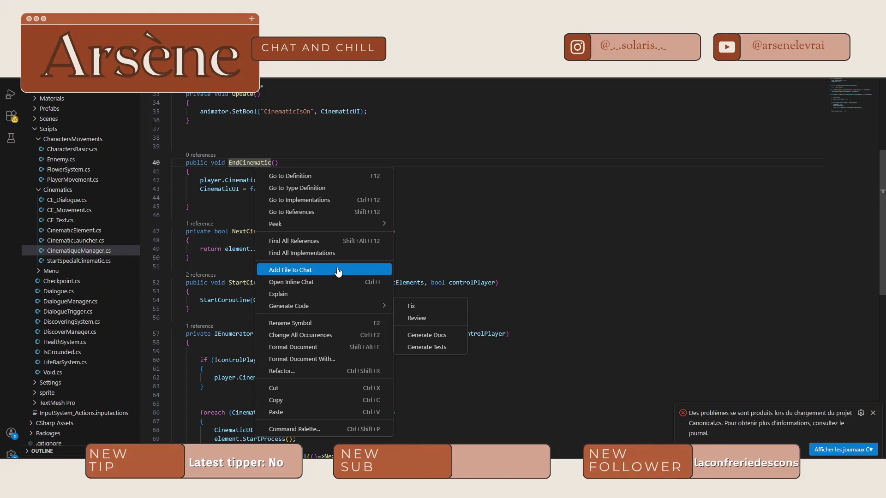
{"action": "left_click", "coordinate": [326, 241]}
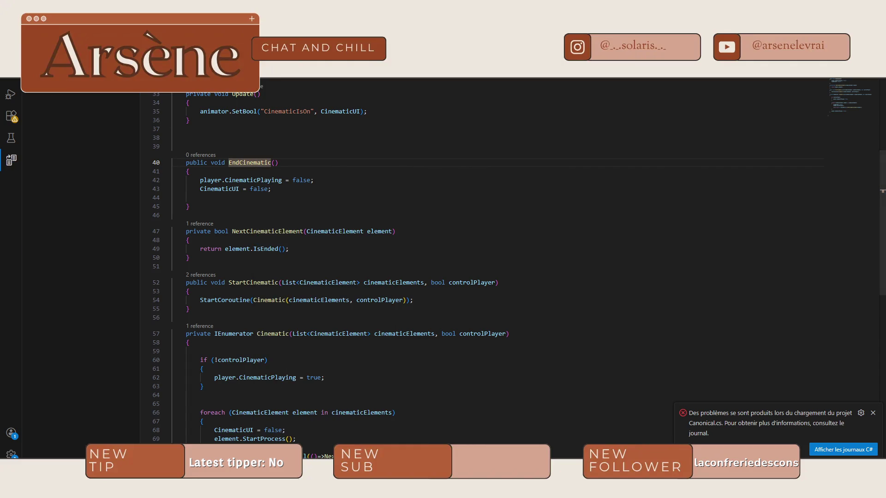
Flip between CinematicLauncher, CinematicManager and CE_Movement to review Update, EndCinematic and IsEnded
{"action": "scroll", "coordinate": [168, 132], "scroll_direction": "up", "scroll_amount": 4}
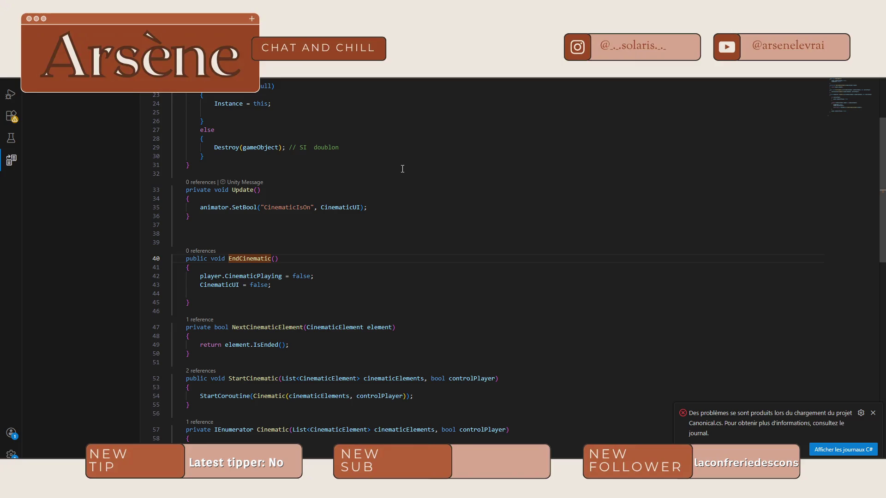
{"action": "key", "text": "ctrl+Tab"}
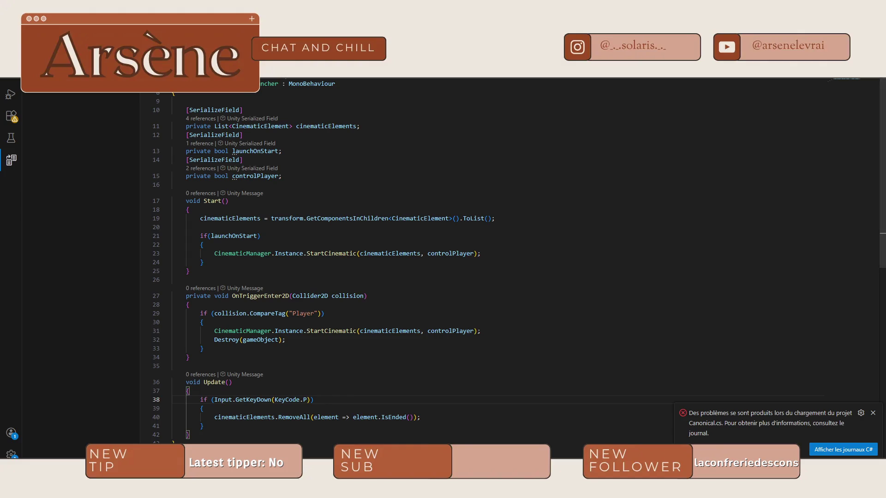
{"action": "scroll", "coordinate": [371, 384], "scroll_direction": "down", "scroll_amount": 1}
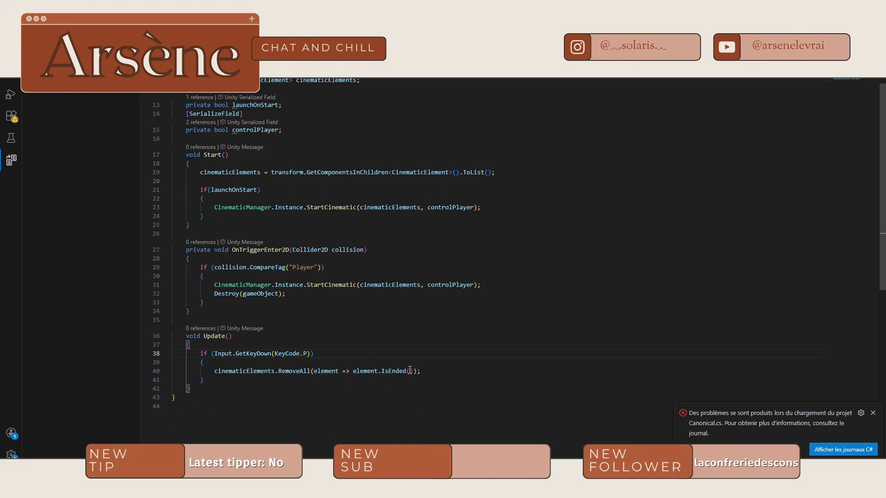
{"action": "key", "text": "ctrl+Tab"}
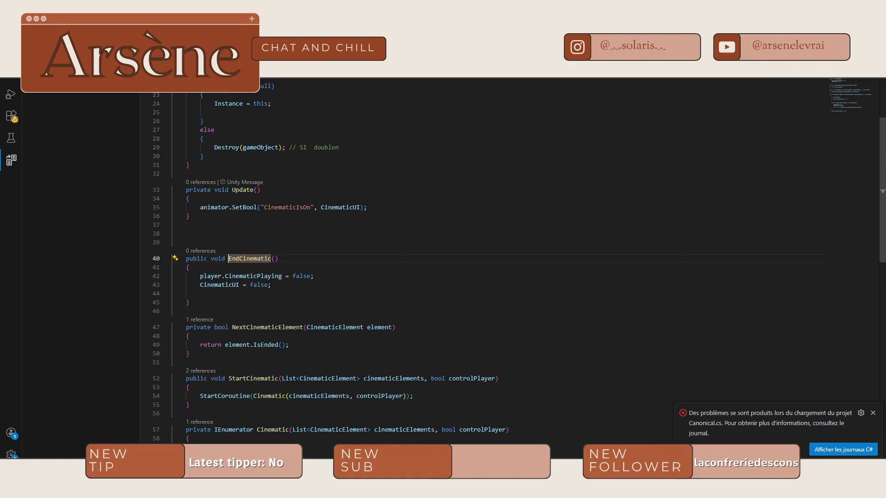
{"action": "key", "text": "ctrl+Tab"}
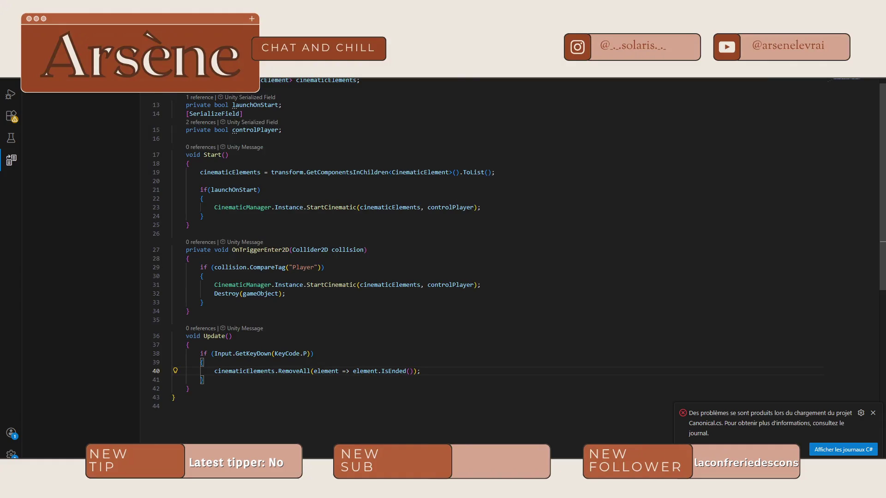
{"action": "key", "text": "ctrl+Tab"}
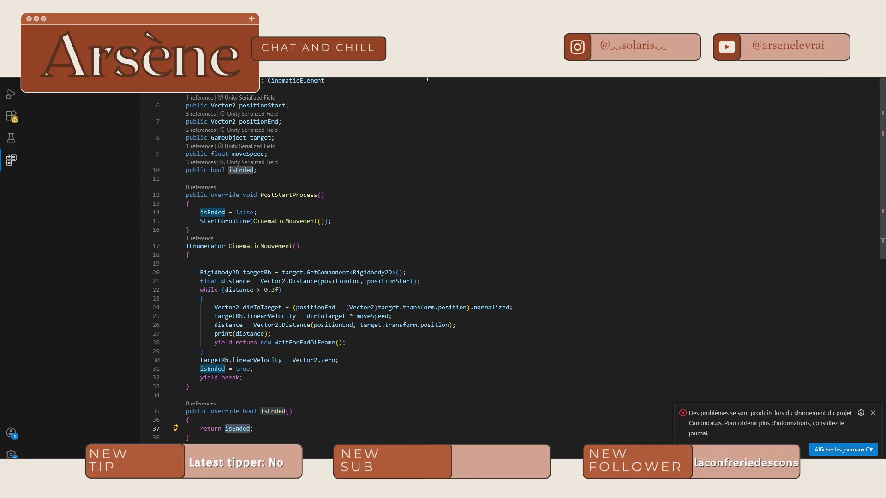
{"action": "key", "text": "ctrl+Tab"}
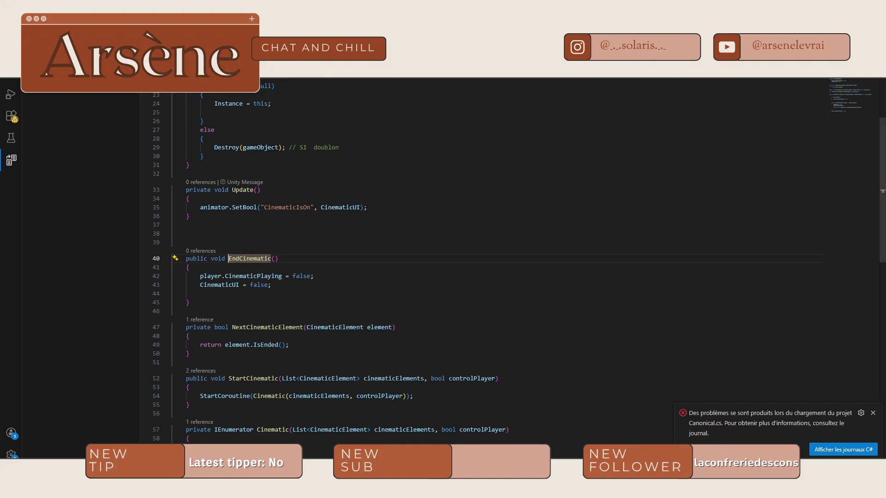
{"action": "scroll", "coordinate": [424, 255], "scroll_direction": "down", "scroll_amount": 5}
{"action": "key", "text": "ctrl+Tab"}
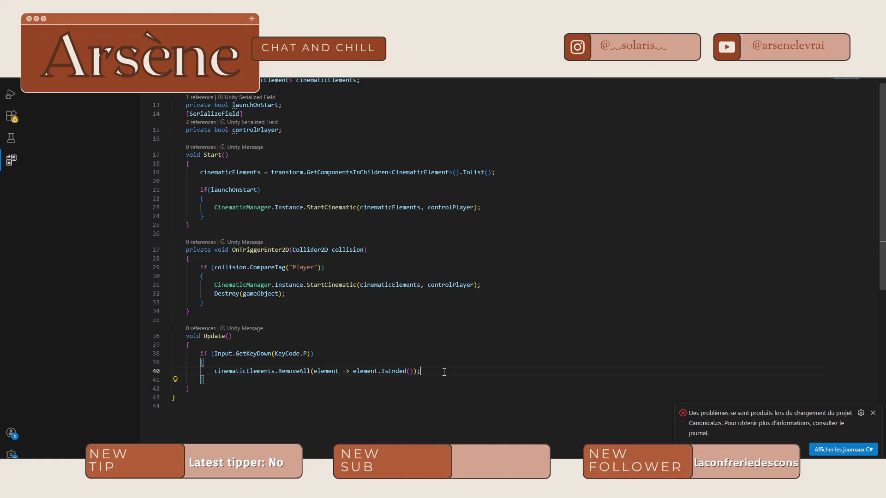
Add CinematicManager.Instance.EndCinematic(); on a new line after the RemoveAll call
{"action": "key", "text": "Return"}
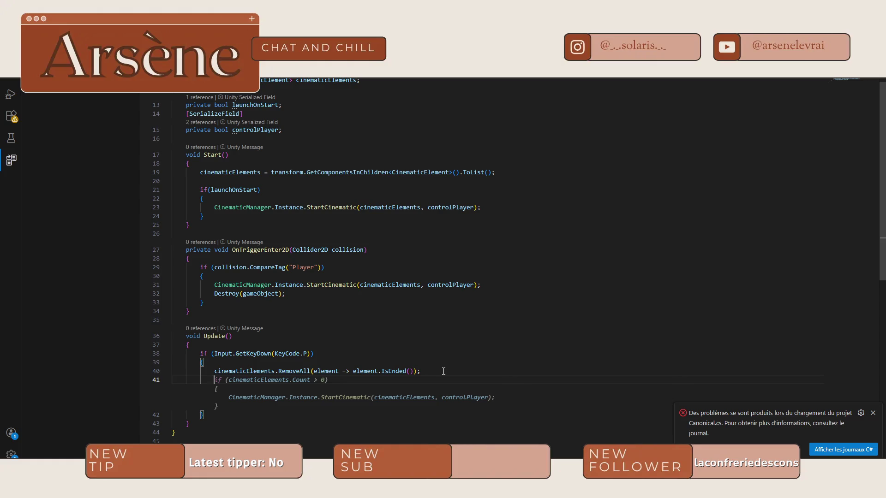
{"action": "type", "text": "ciematicMana"}
{"action": "key", "text": "Tab"}
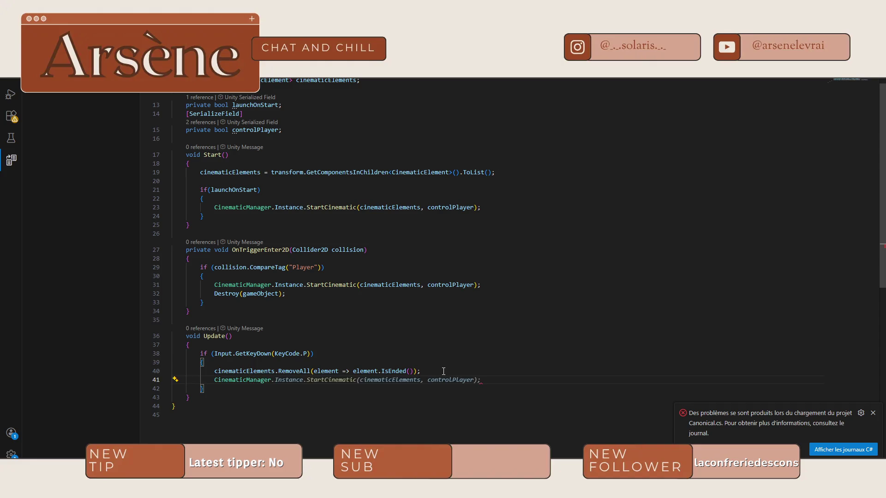
{"action": "type", "text": ".Ist"}
{"action": "key", "text": "Tab"}
{"action": "type", "text": ".End"}
{"action": "key", "text": "Tab"}
{"action": "type", "text": "();"}
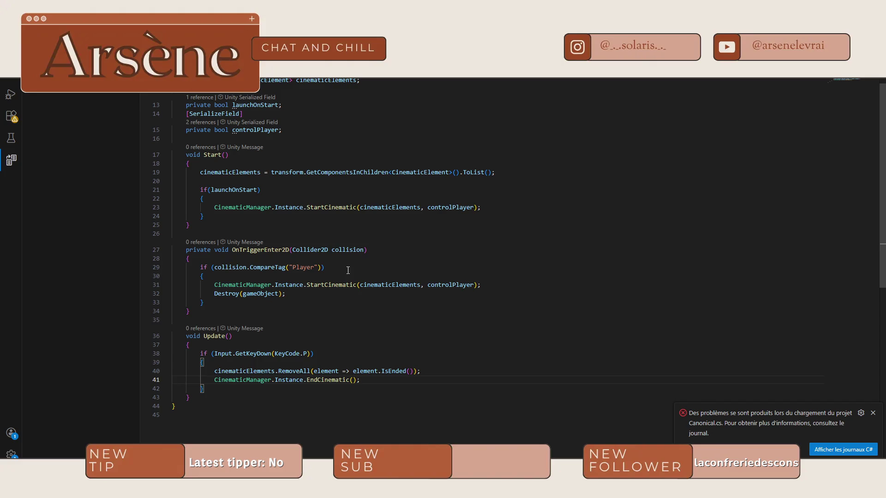
In Unity, try Play, then open the Console's mySpriteRenderer compile error in CharactersBasics.cs
{"action": "key", "text": "alt+Tab"}
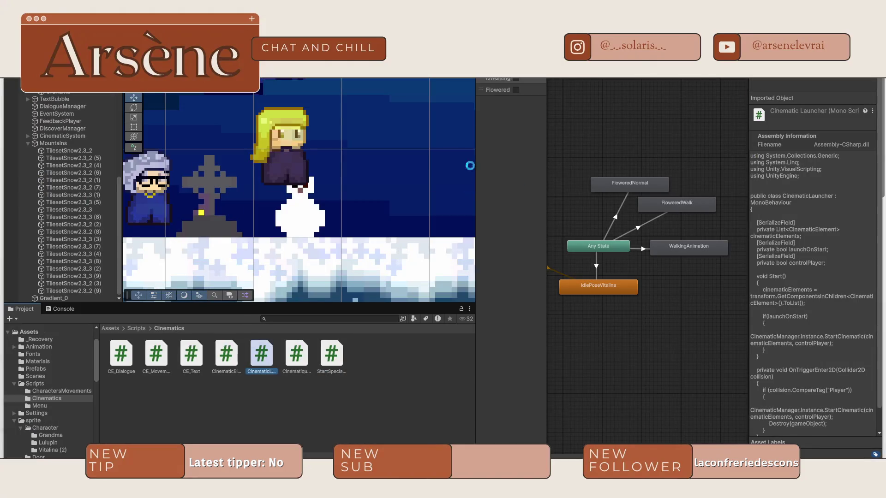
{"action": "key", "text": "ctrl+p"}
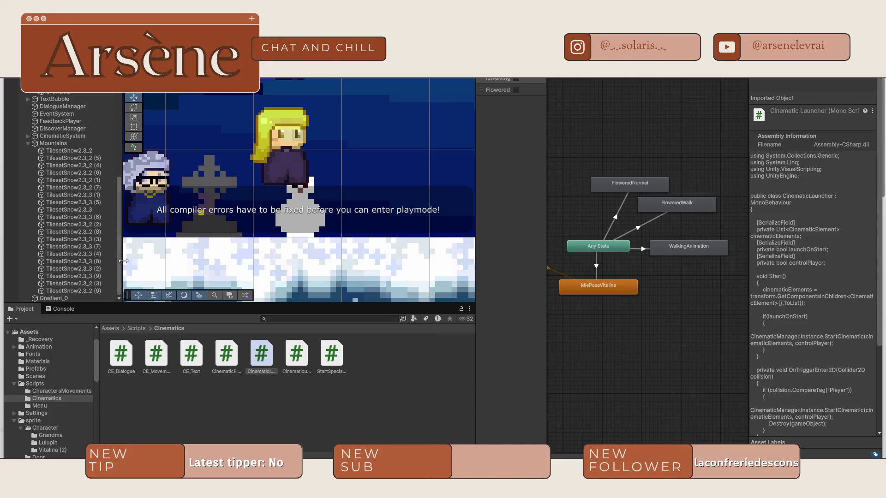
{"action": "left_click", "coordinate": [64, 310]}
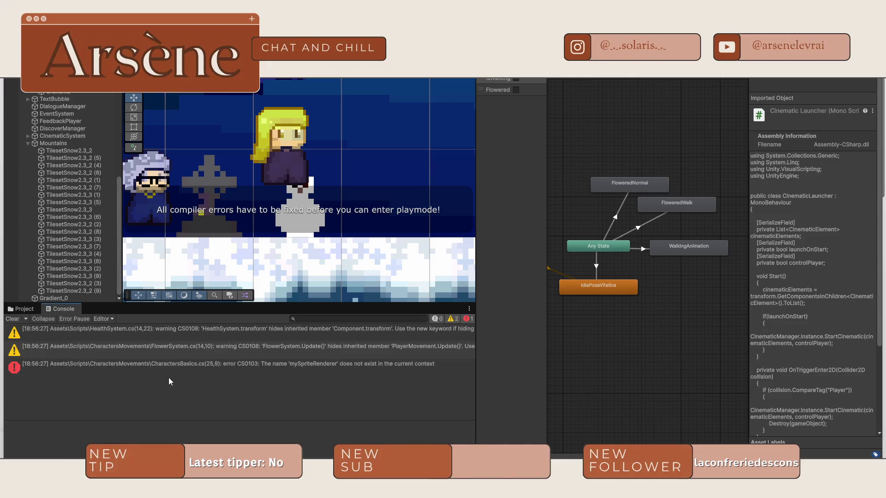
{"action": "double_click", "coordinate": [143, 365]}
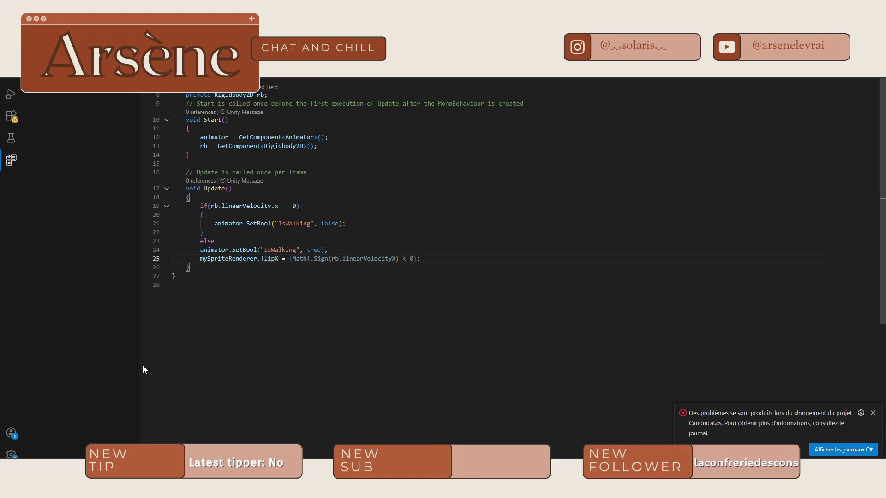
Declare private SpriteRenderer mySpriteRenderer; after the rb field in CharactersBasics.cs
{"action": "scroll", "coordinate": [385, 278], "scroll_direction": "up", "scroll_amount": 2}
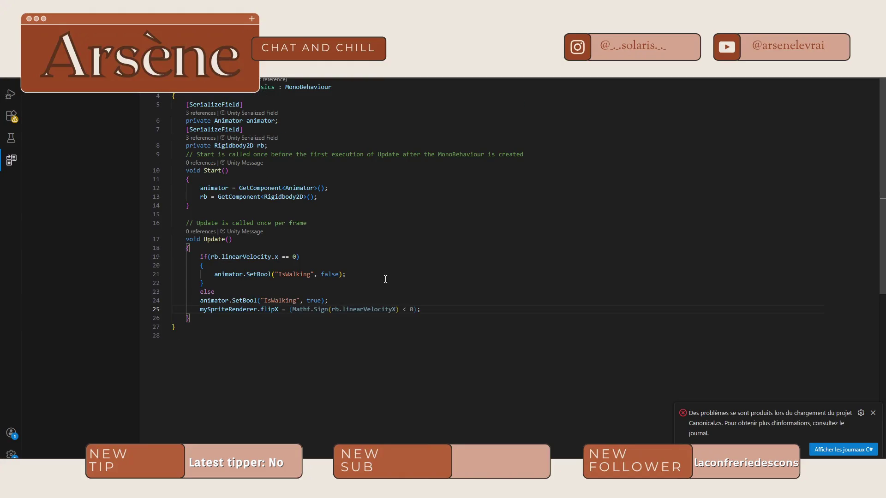
{"action": "left_click", "coordinate": [293, 147]}
{"action": "key", "text": "Return"}
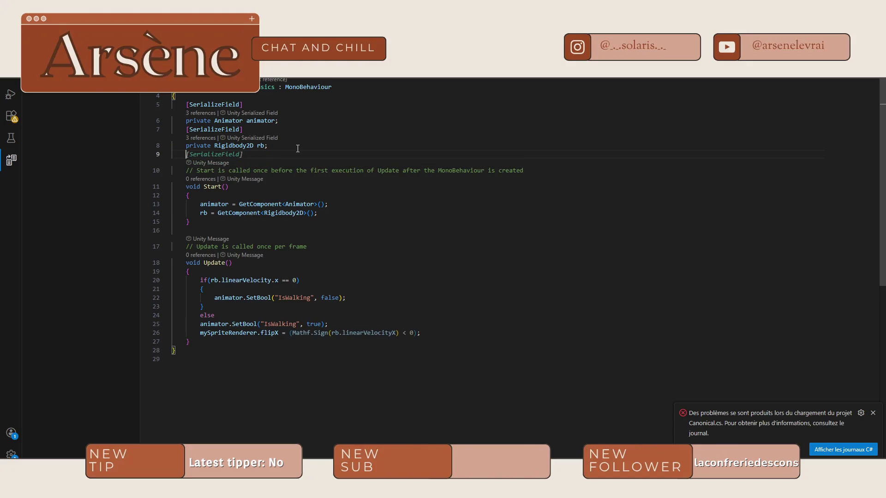
{"action": "type", "text": "private"}
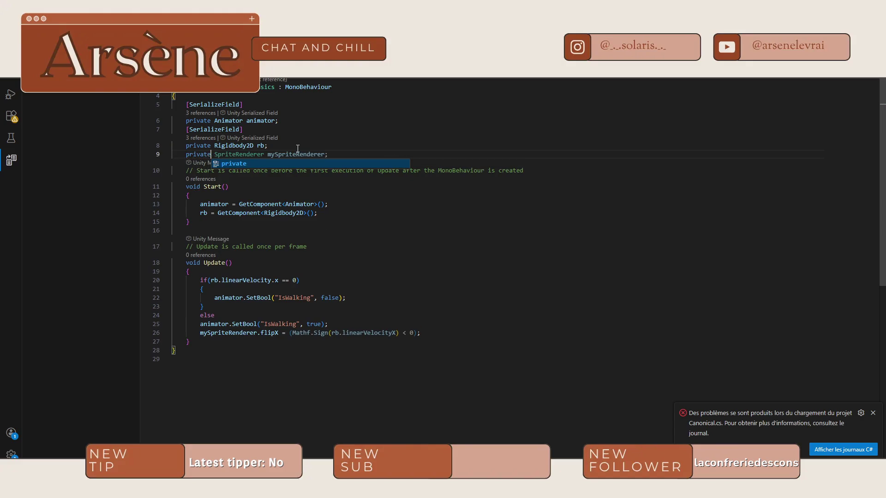
{"action": "key", "text": "Tab"}
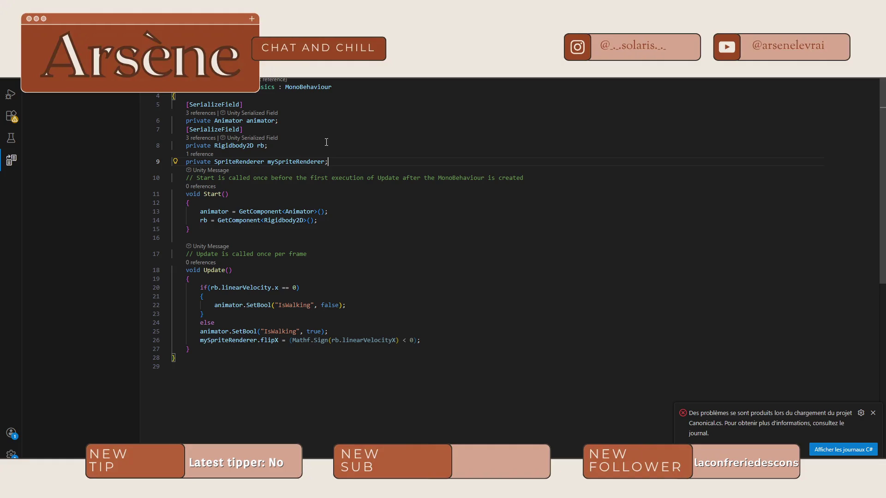
Assign mySpriteRenderer = GetComponent<SpriteRenderer>(); in Start, save, and return to Unity
{"action": "left_click", "coordinate": [331, 224]}
{"action": "key", "text": "Return"}
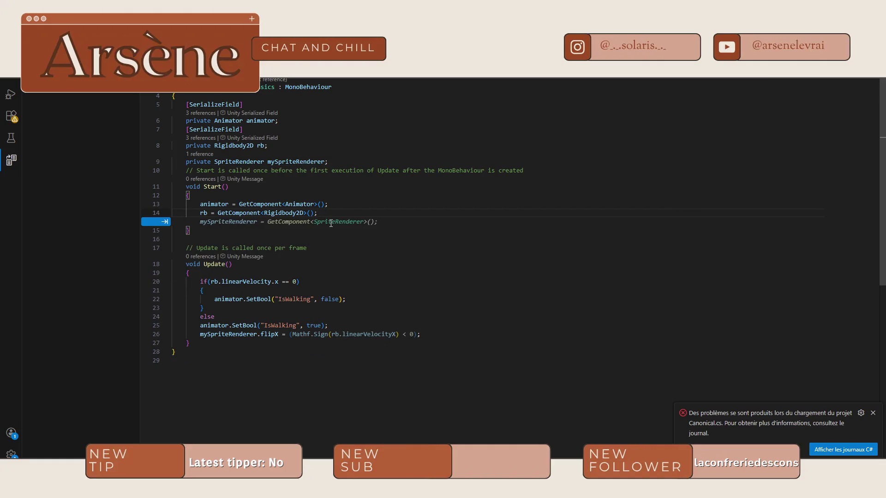
{"action": "key", "text": "Tab"}
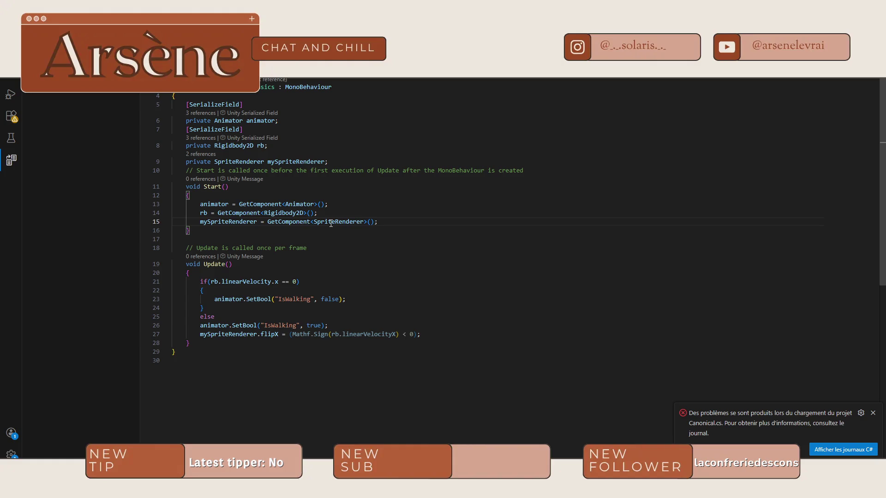
{"action": "key", "text": "ctrl+s"}
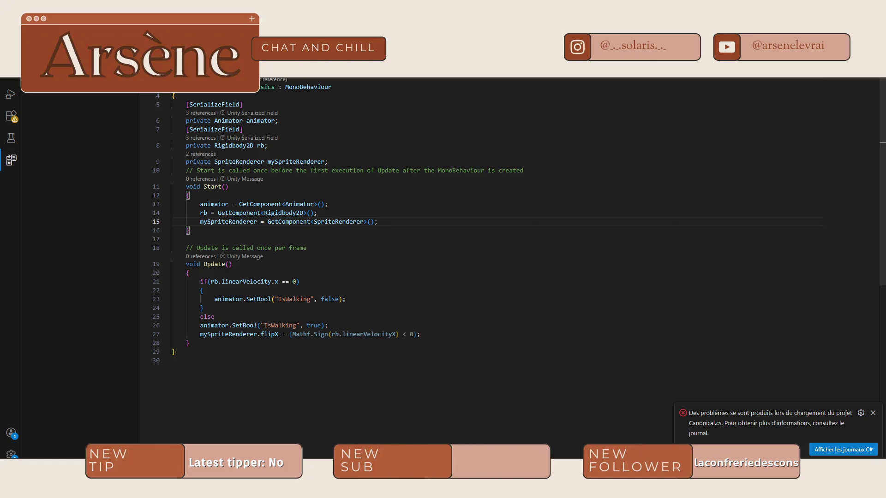
{"action": "key", "text": "alt+Tab"}
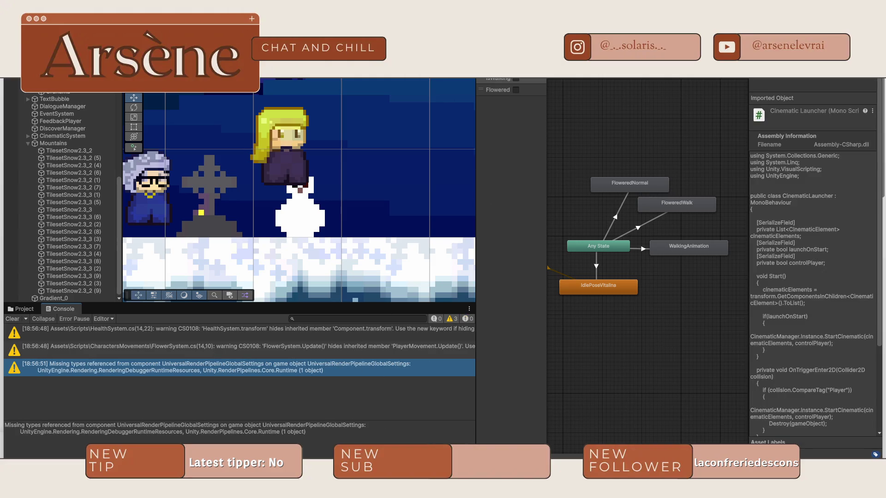
Run the scene, advance four dialogue lines with Space during the cinematic, then stop play mode
{"action": "key", "text": "ctrl+p"}
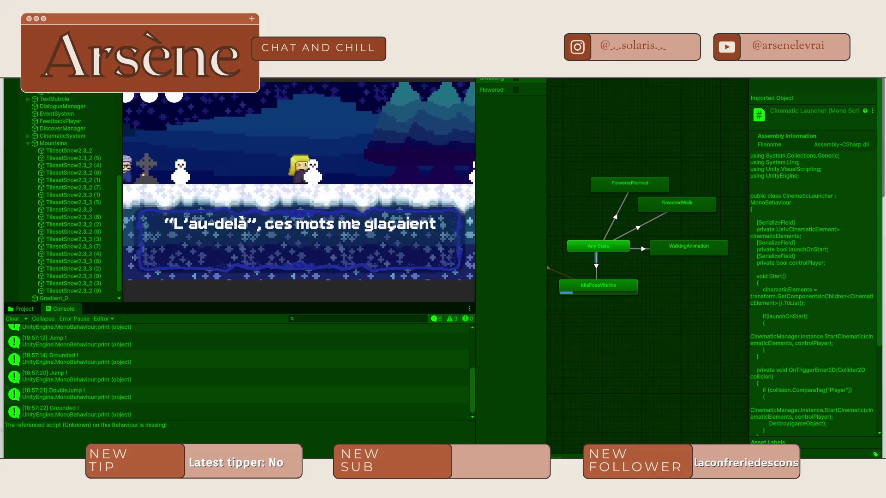
{"action": "key", "text": "space"}
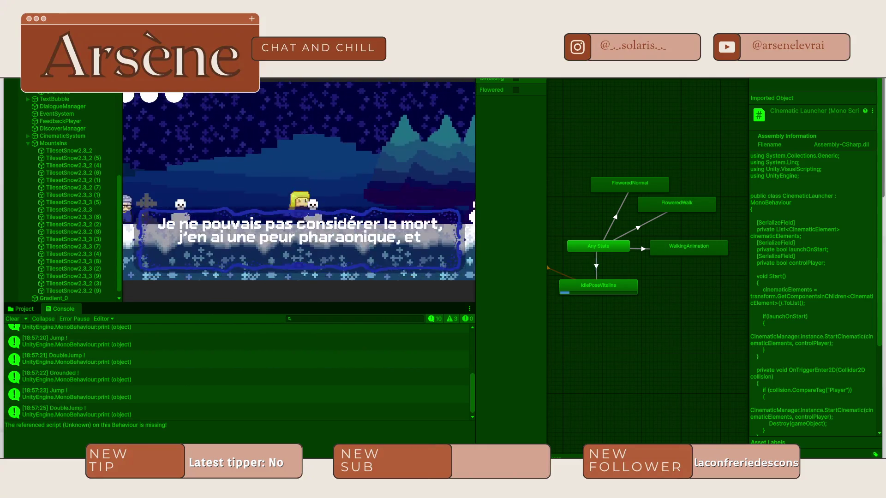
{"action": "key", "text": "space"}
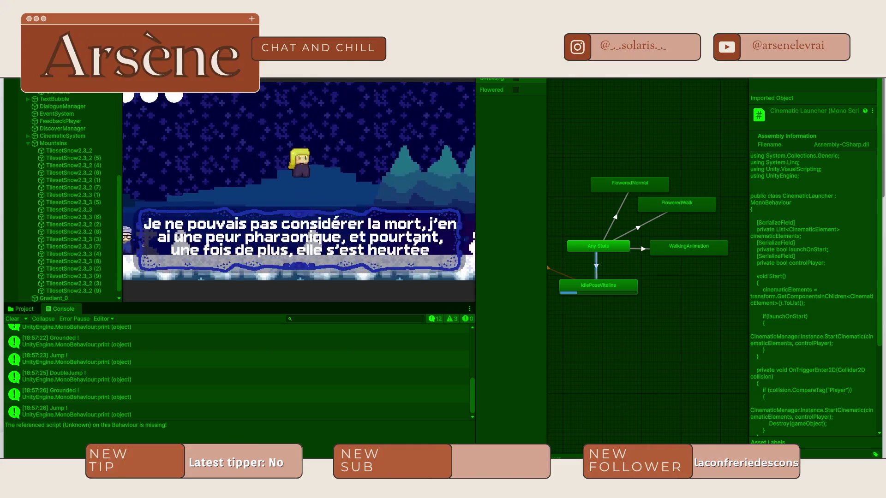
{"action": "key", "text": "space"}
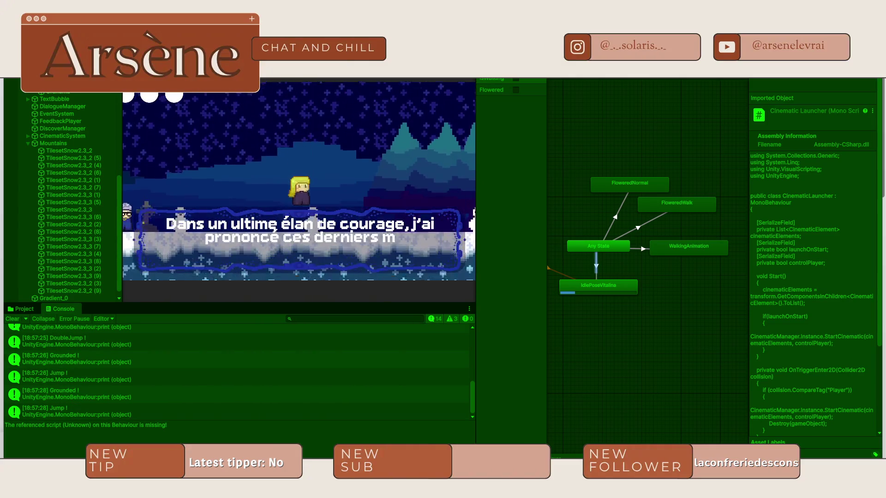
{"action": "key", "text": "space"}
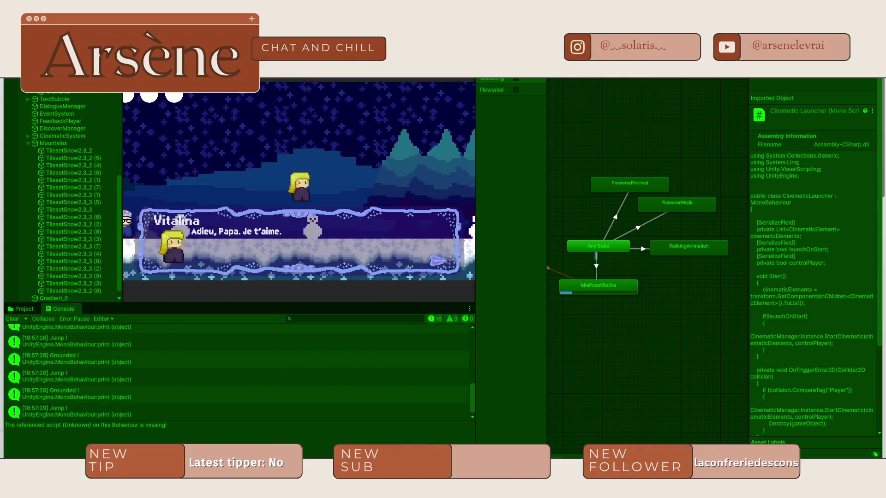
{"action": "key", "text": "space"}
{"action": "key", "text": "space"}
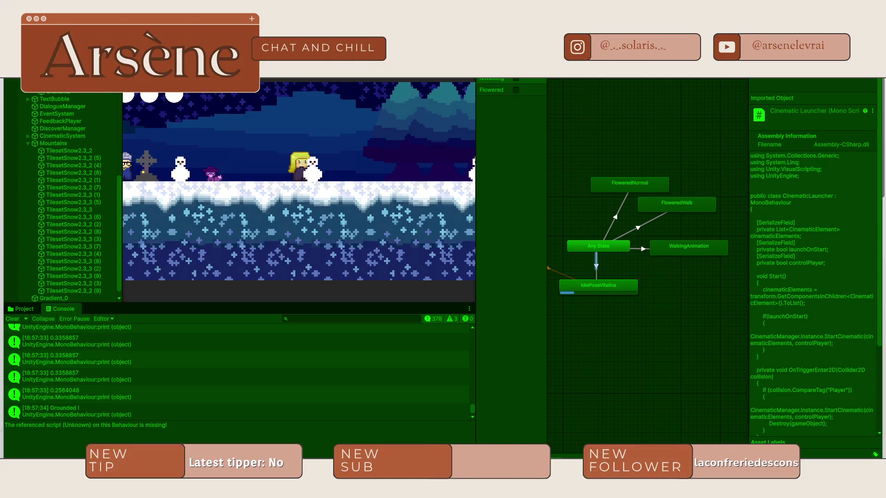
{"action": "key", "text": "ctrl+p"}
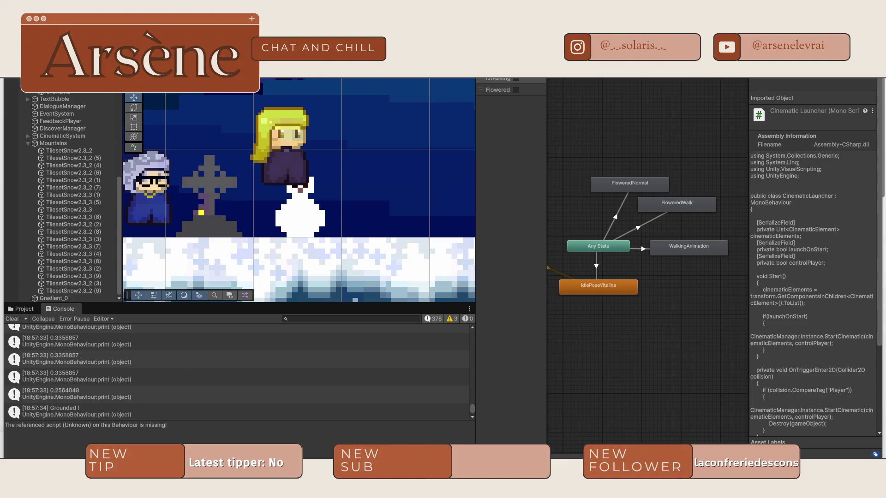
Look over the CinematicLauncher and cinematic movement scripts in VS Code, then return to Unity
{"action": "left_click", "coordinate": [656, 422]}
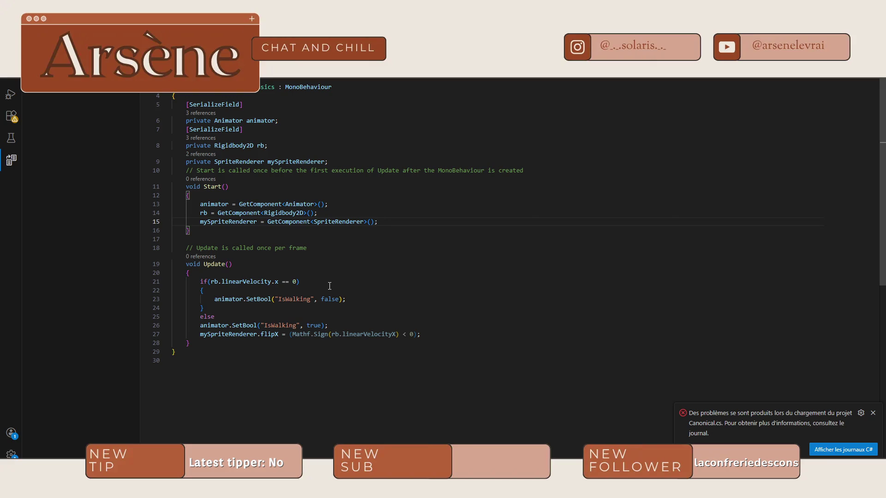
{"action": "key", "text": "ctrl+Tab"}
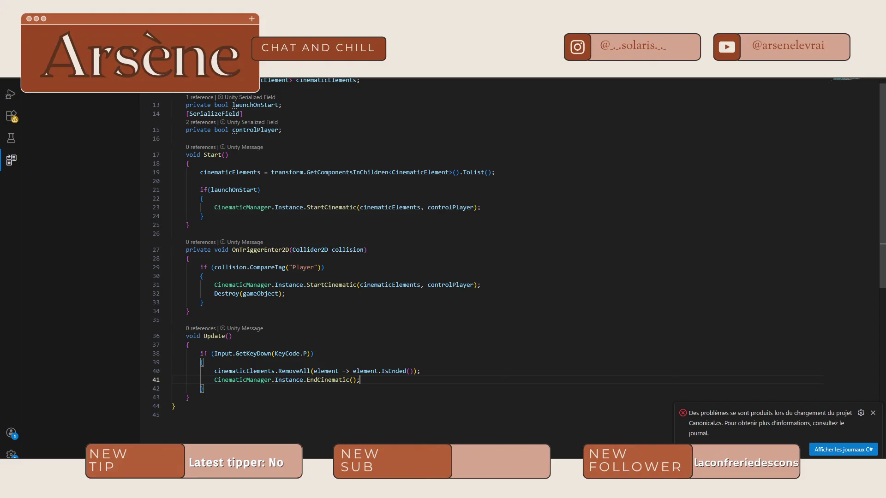
{"action": "key", "text": "ctrl+Tab"}
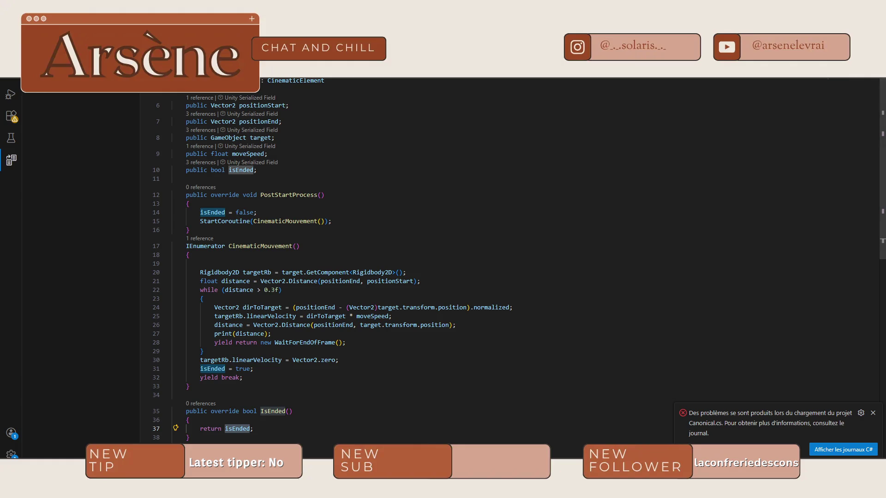
{"action": "key", "text": "alt+Tab"}
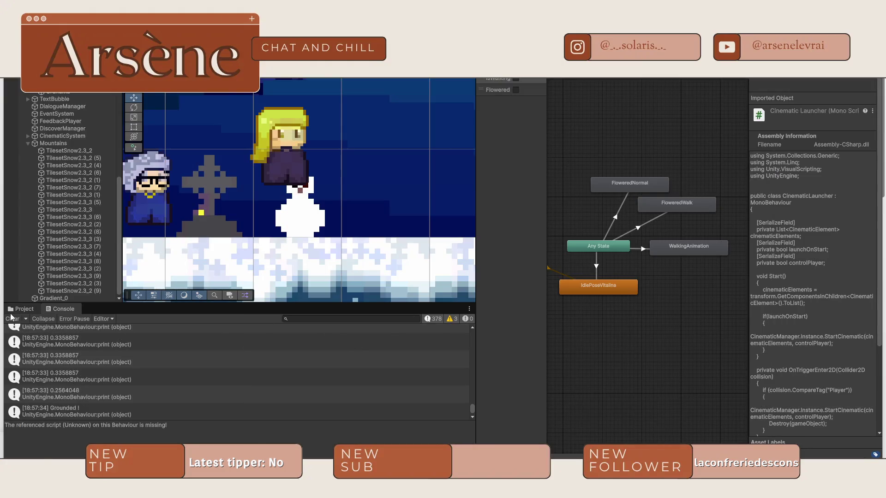
Open the CinematicElement script from Assets > Scripts > Cinematics in VS Code
{"action": "left_click", "coordinate": [21, 308]}
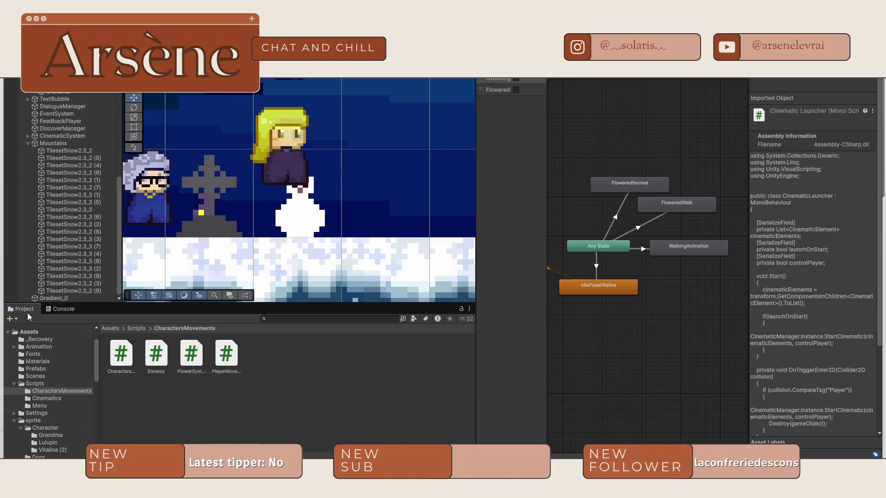
{"action": "left_click", "coordinate": [137, 328]}
{"action": "double_click", "coordinate": [168, 354]}
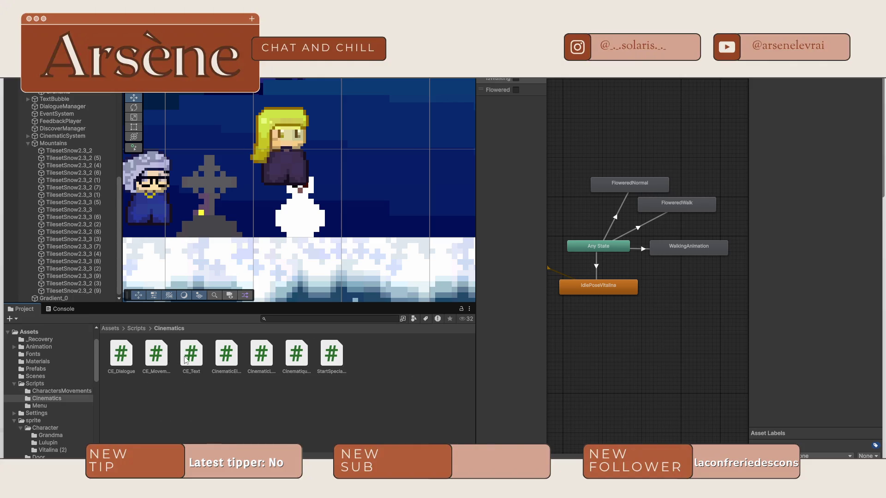
{"action": "double_click", "coordinate": [226, 357]}
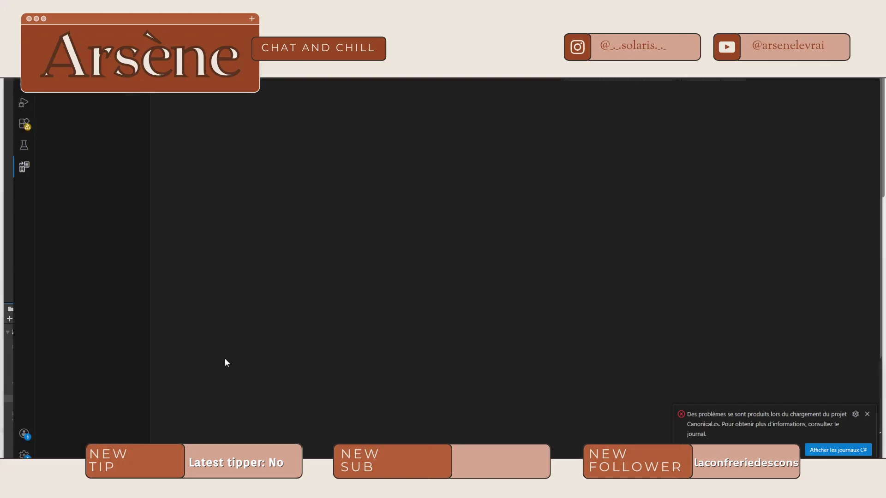
Review CinematicElement's Cameraman zoom coroutine, placing the cursor on line 45
{"action": "scroll", "coordinate": [349, 204], "scroll_direction": "down", "scroll_amount": 1}
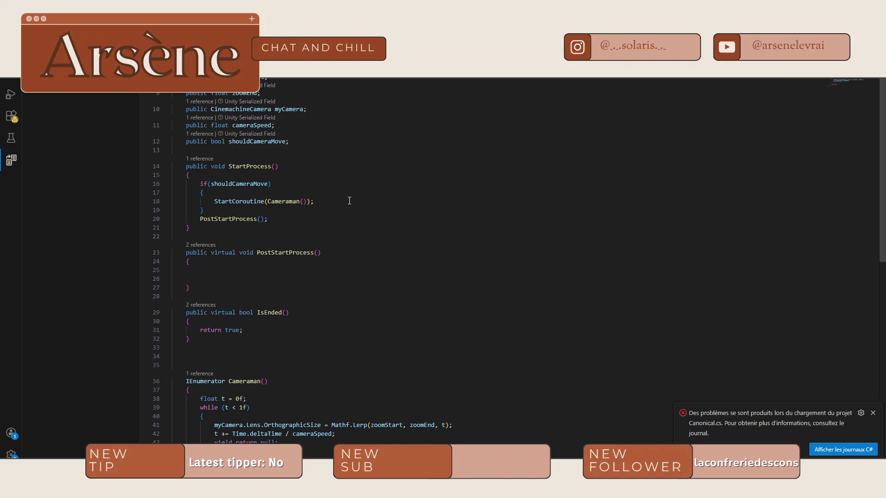
{"action": "scroll", "coordinate": [350, 202], "scroll_direction": "down", "scroll_amount": 4}
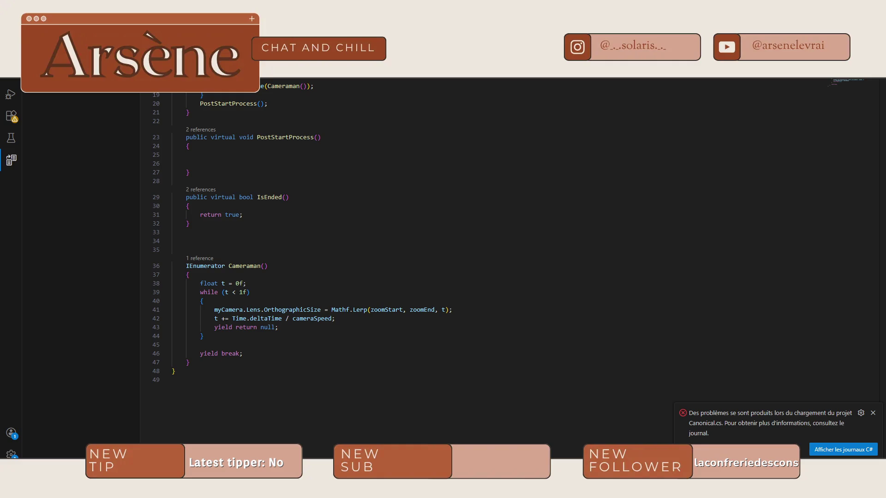
{"action": "left_click", "coordinate": [291, 344]}
{"action": "left_click", "coordinate": [375, 345]}
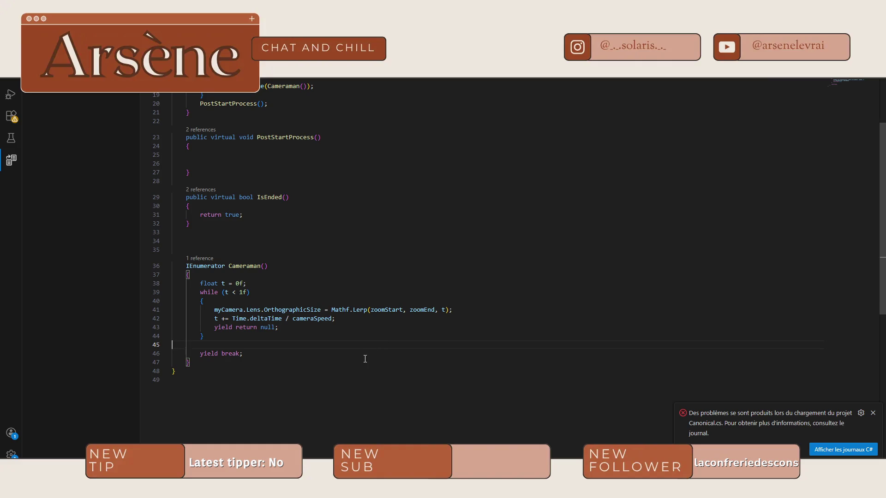
{"action": "scroll", "coordinate": [357, 356], "scroll_direction": "up", "scroll_amount": 5}
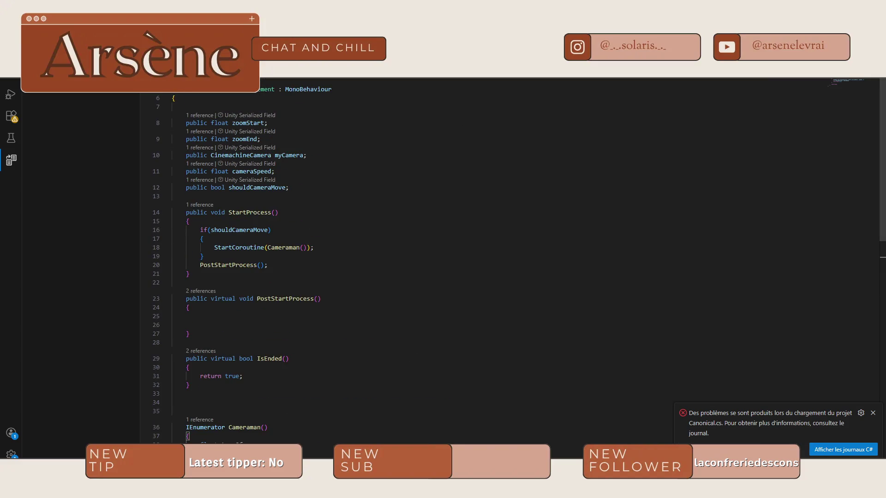
{"action": "key", "text": "alt+Tab"}
{"action": "key", "text": "alt+Tab"}
{"action": "key", "text": "alt+Tab"}
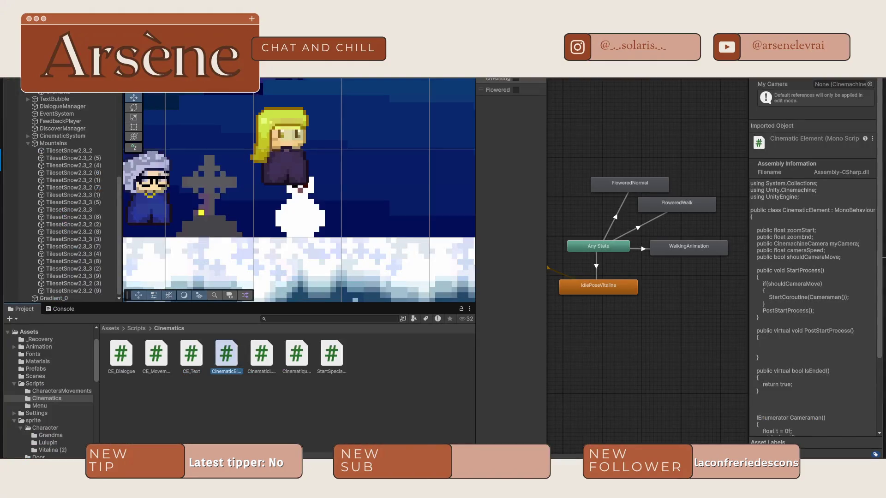
Open the CinematicLauncher and CinematicManager scripts in VS Code
{"action": "left_click", "coordinate": [262, 353]}
{"action": "double_click", "coordinate": [261, 353]}
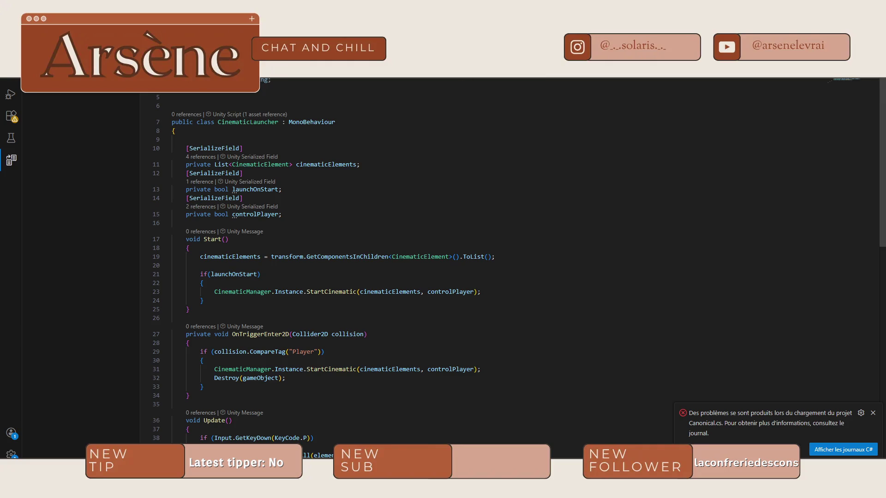
{"action": "key", "text": "alt+Tab"}
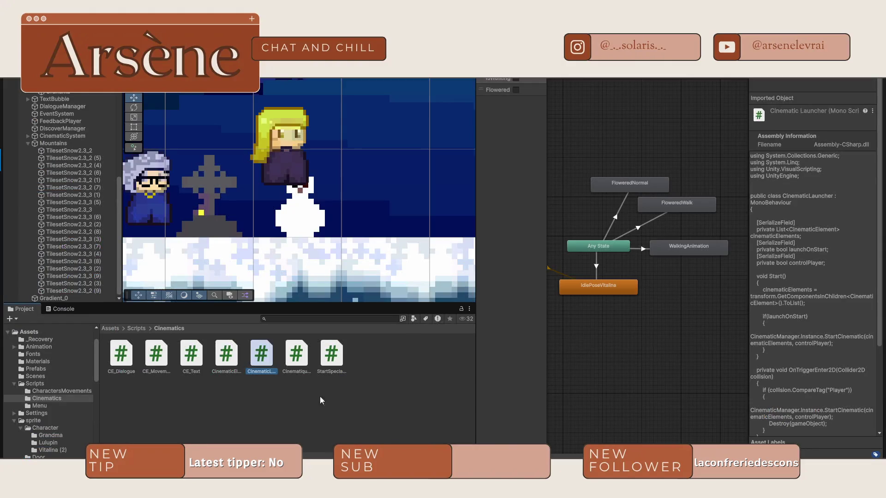
{"action": "double_click", "coordinate": [297, 354]}
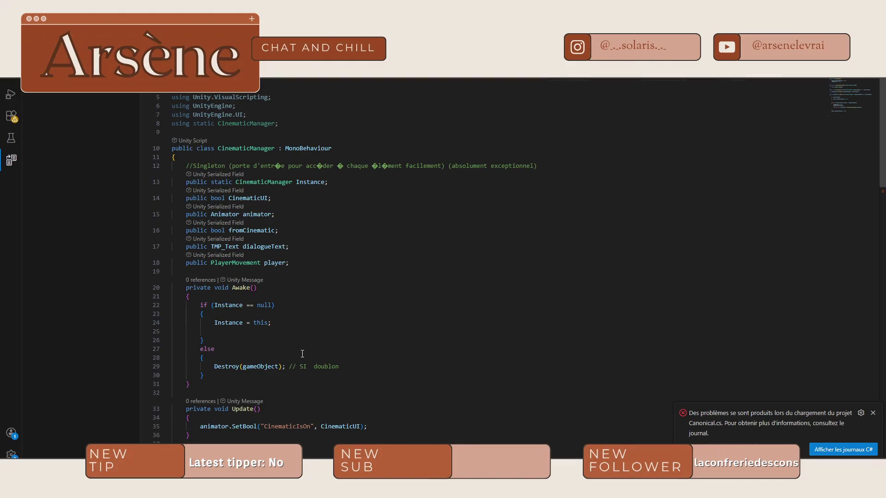
{"action": "key", "text": "alt+Tab"}
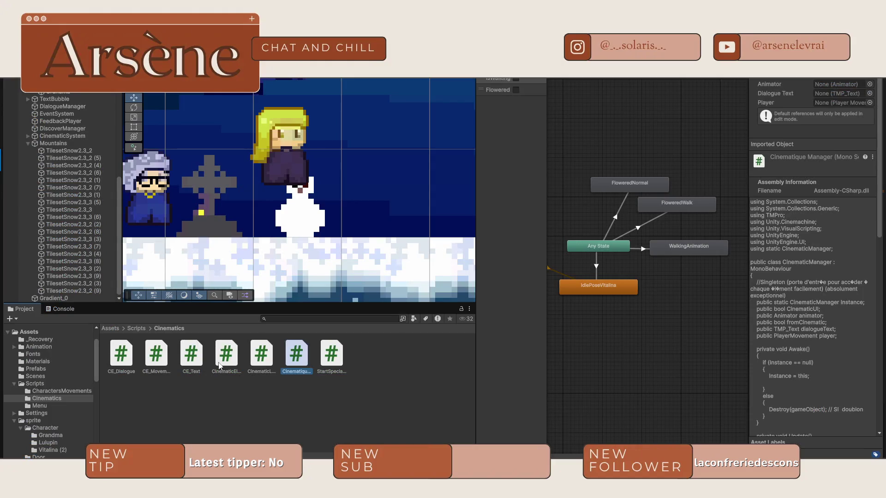
Preview CE_Dialogue, CinematicElement, CE_Movement and CE_Text in the Inspector, then select CE_Text
{"action": "left_click", "coordinate": [125, 363]}
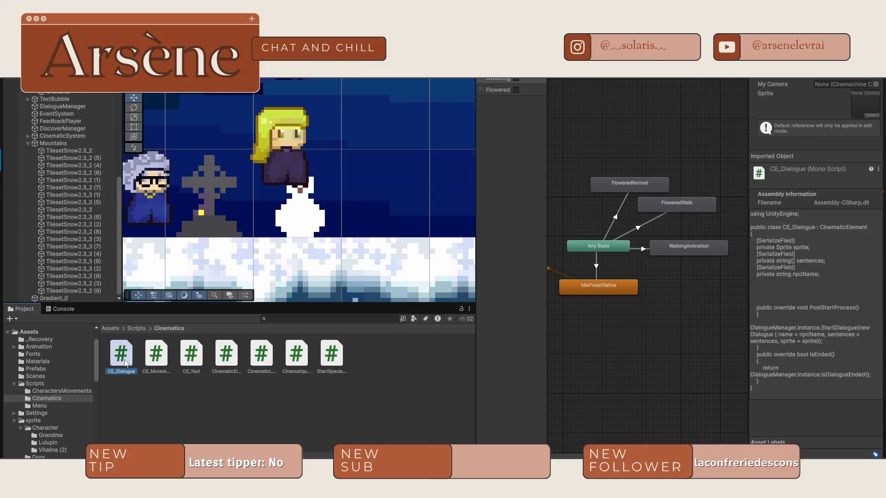
{"action": "left_click", "coordinate": [233, 358]}
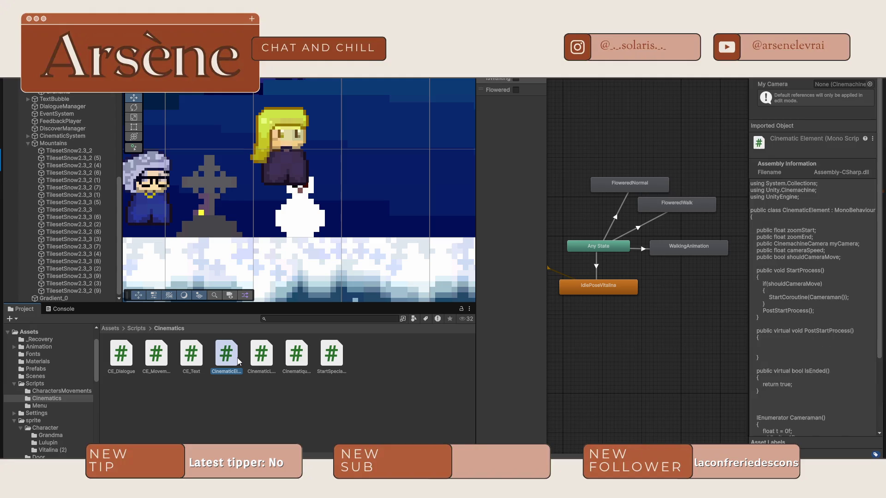
{"action": "left_click", "coordinate": [158, 365]}
{"action": "left_click", "coordinate": [201, 363]}
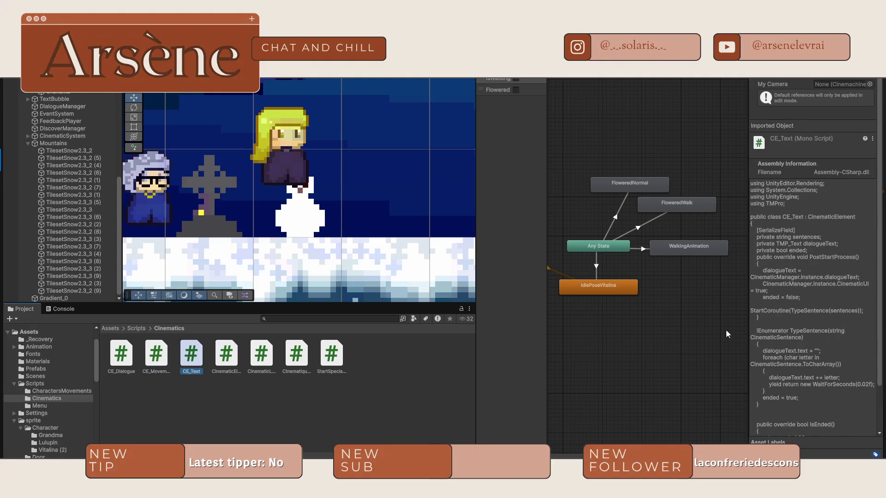
{"action": "left_click", "coordinate": [845, 394]}
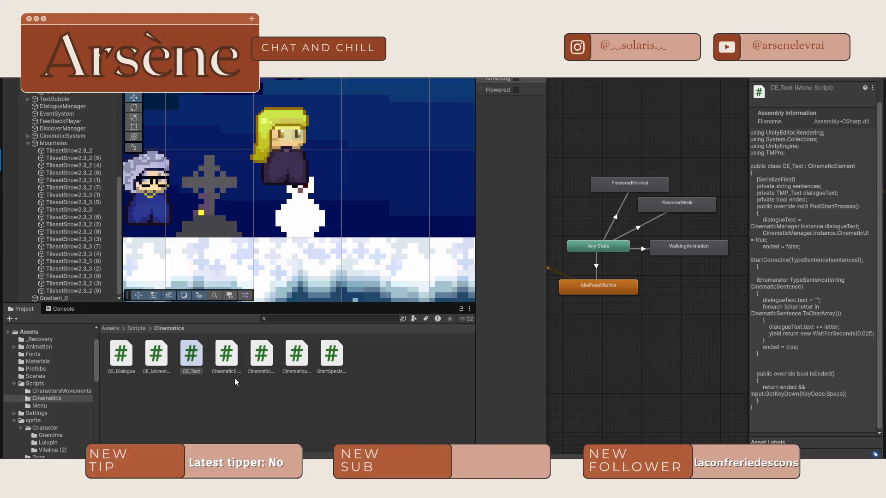
{"action": "left_click", "coordinate": [197, 350]}
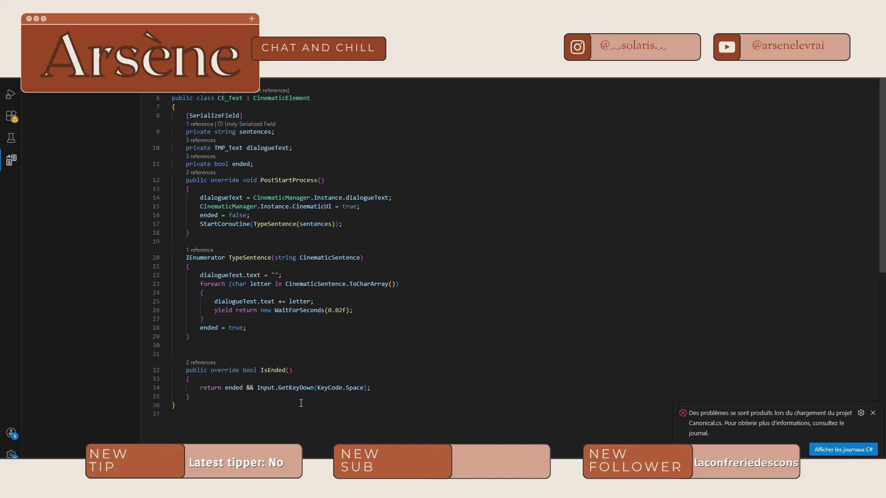
Select CE_Text's Space-key return statement on line 34 and compare it with the forum thread
{"action": "left_click", "coordinate": [370, 388]}
{"action": "left_click", "coordinate": [201, 389], "text": "shift"}
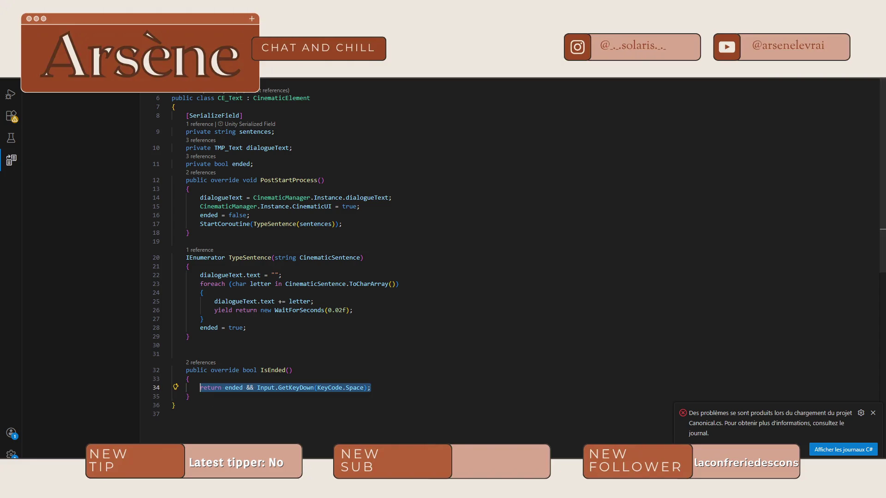
{"action": "key", "text": "alt+Tab"}
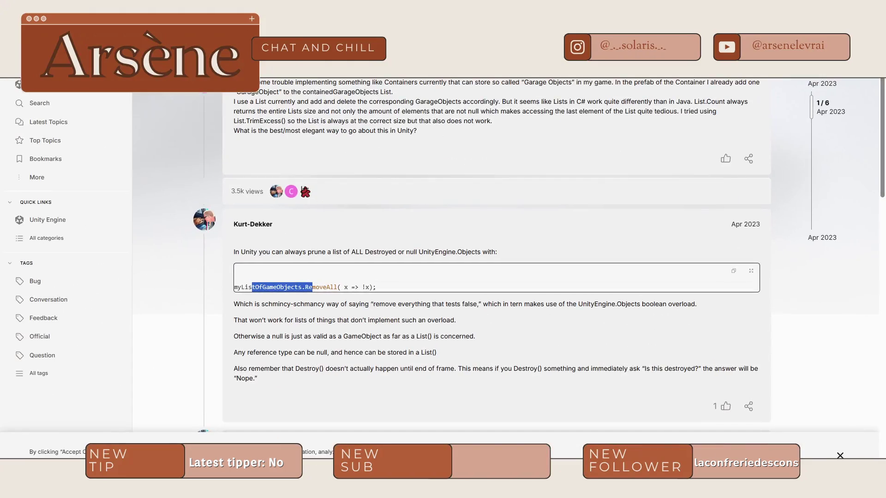
{"action": "key", "text": "alt+Tab"}
{"action": "key", "text": "alt+Tab"}
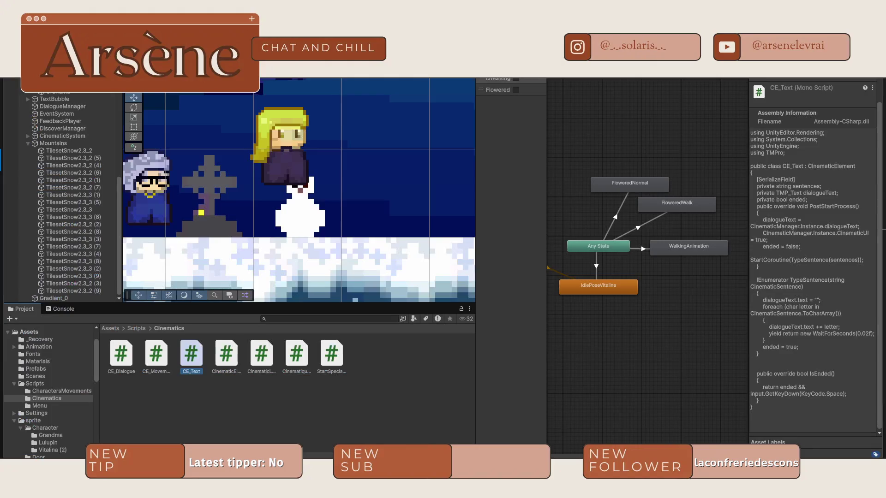
Open CE_Dialogue to inspect its IsEnded return line, then return to Unity's Scripts folder
{"action": "left_click", "coordinate": [169, 362]}
{"action": "double_click", "coordinate": [119, 361]}
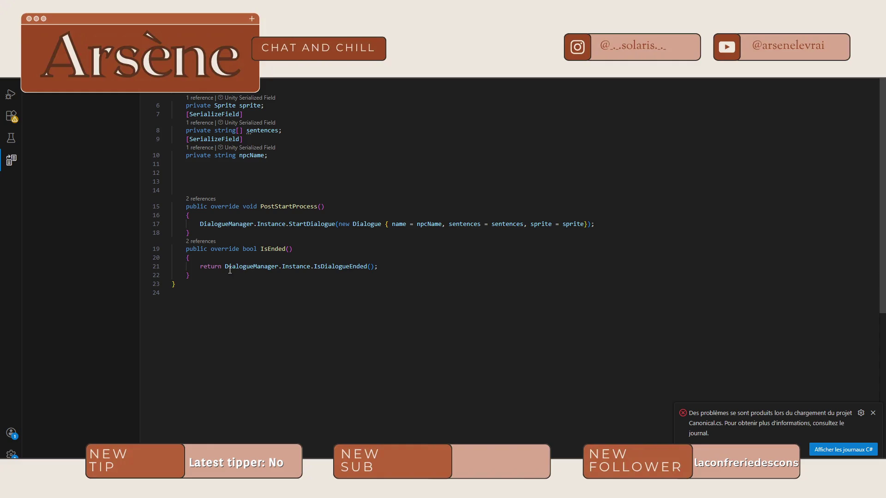
{"action": "left_click", "coordinate": [375, 270]}
{"action": "key", "text": "alt+Tab"}
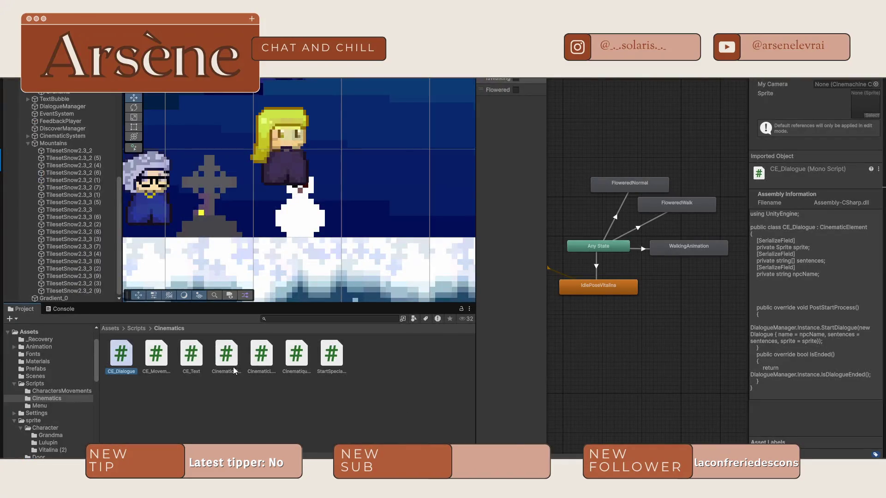
{"action": "left_click", "coordinate": [136, 328]}
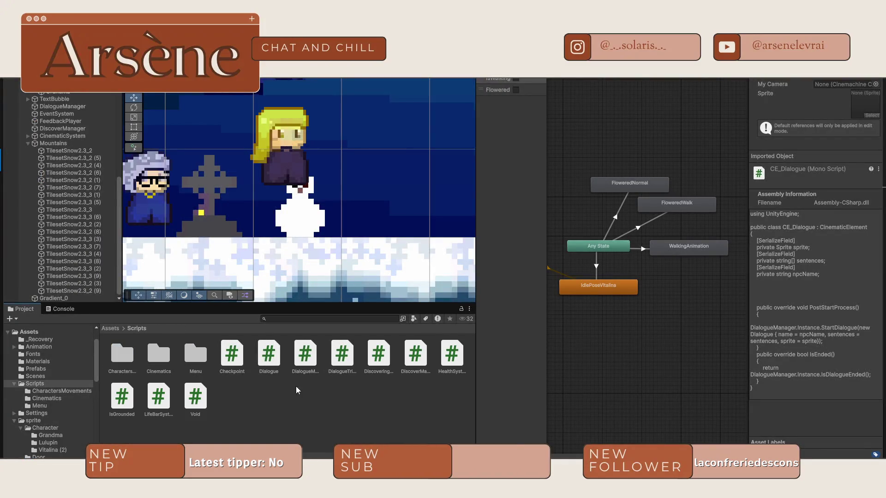
Open DialogueManager.cs and scroll through its code
{"action": "double_click", "coordinate": [306, 356]}
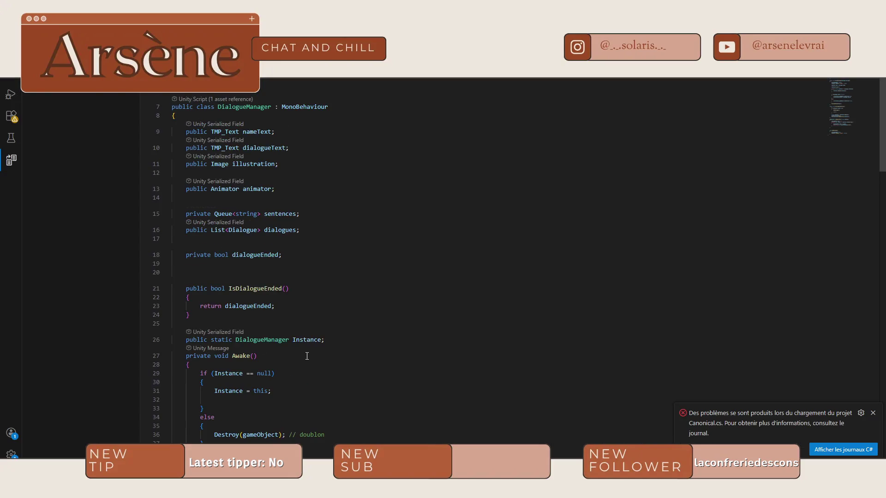
{"action": "scroll", "coordinate": [360, 330], "scroll_direction": "down", "scroll_amount": 20}
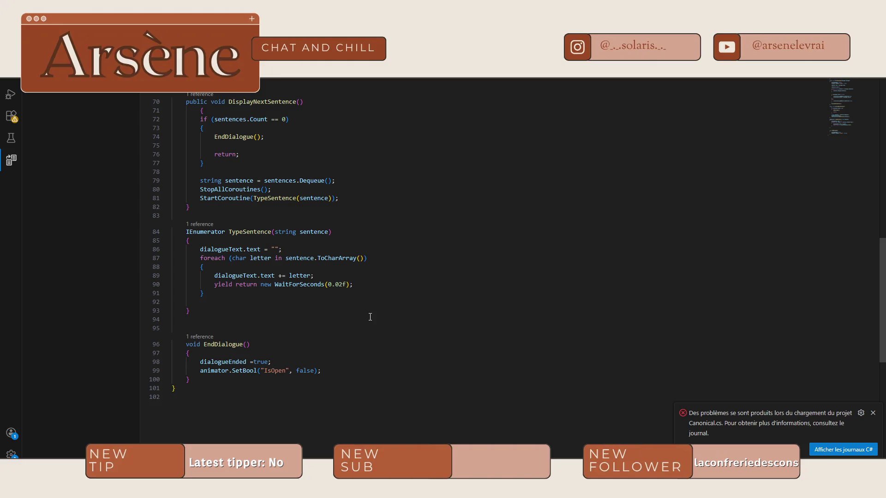
{"action": "scroll", "coordinate": [347, 354], "scroll_direction": "up", "scroll_amount": 3}
{"action": "scroll", "coordinate": [347, 355], "scroll_direction": "up", "scroll_amount": 3}
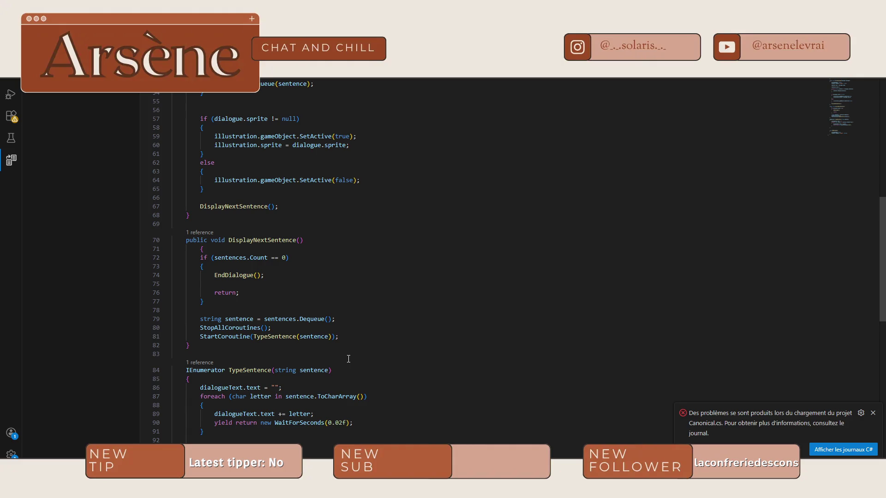
{"action": "scroll", "coordinate": [348, 359], "scroll_direction": "up", "scroll_amount": 5}
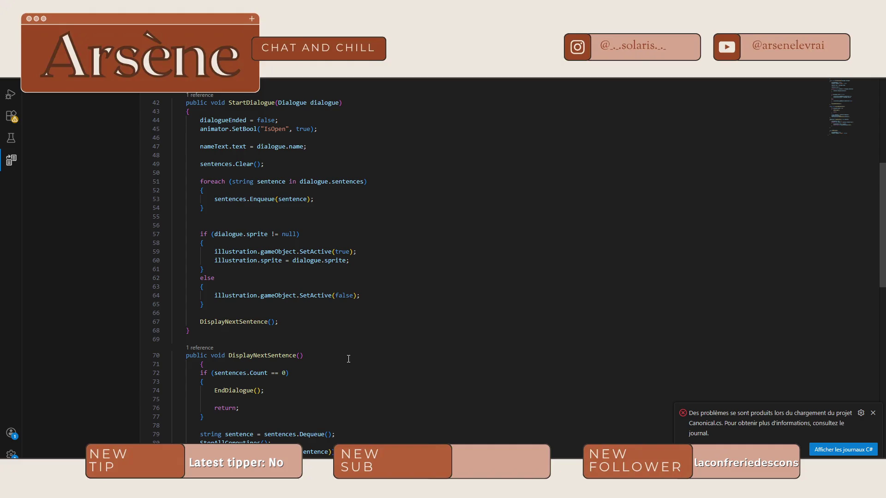
{"action": "scroll", "coordinate": [348, 359], "scroll_direction": "up", "scroll_amount": 3}
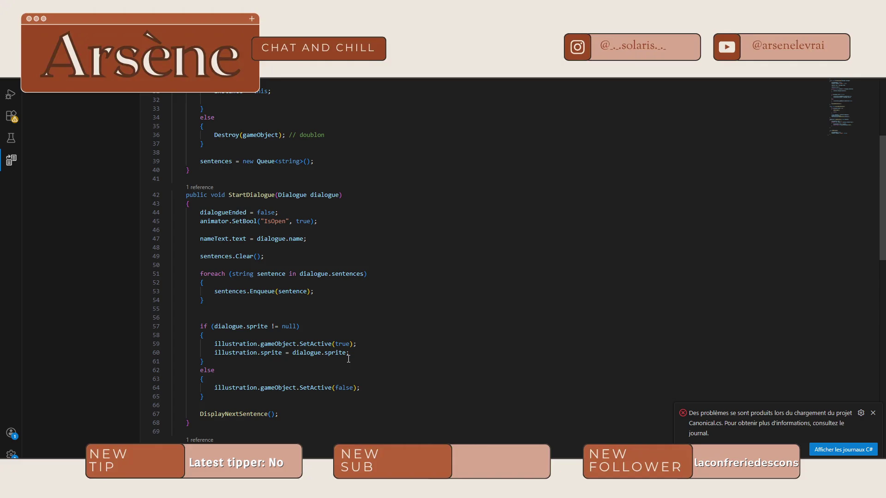
{"action": "scroll", "coordinate": [362, 339], "scroll_direction": "up", "scroll_amount": 2}
{"action": "scroll", "coordinate": [369, 342], "scroll_direction": "down", "scroll_amount": 6}
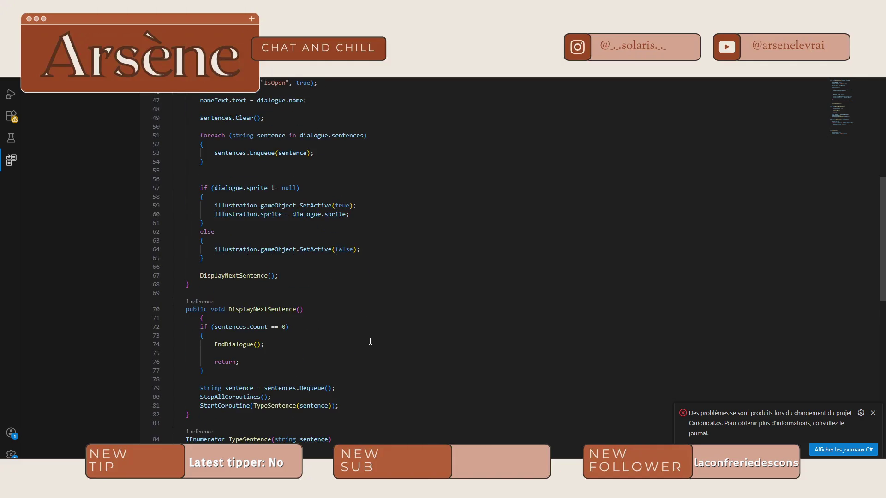
{"action": "scroll", "coordinate": [365, 337], "scroll_direction": "down", "scroll_amount": 6}
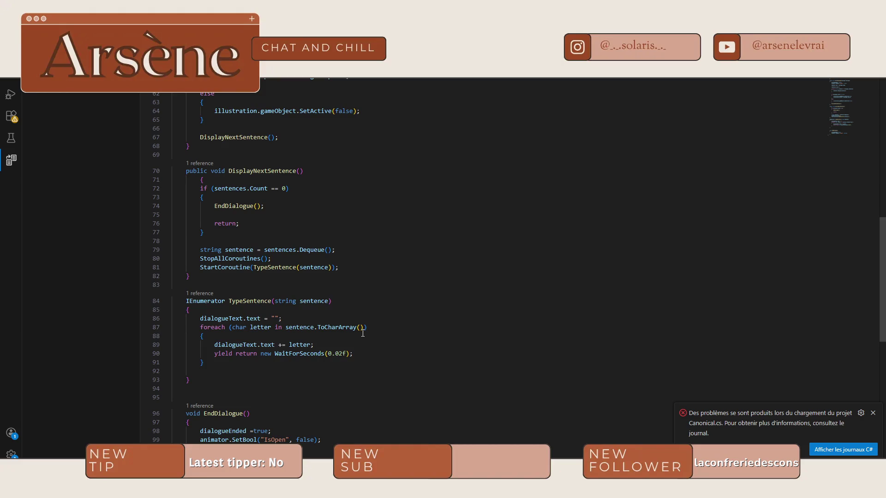
{"action": "scroll", "coordinate": [362, 333], "scroll_direction": "down", "scroll_amount": 5}
{"action": "scroll", "coordinate": [365, 333], "scroll_direction": "up", "scroll_amount": 8}
{"action": "scroll", "coordinate": [372, 336], "scroll_direction": "up", "scroll_amount": 15}
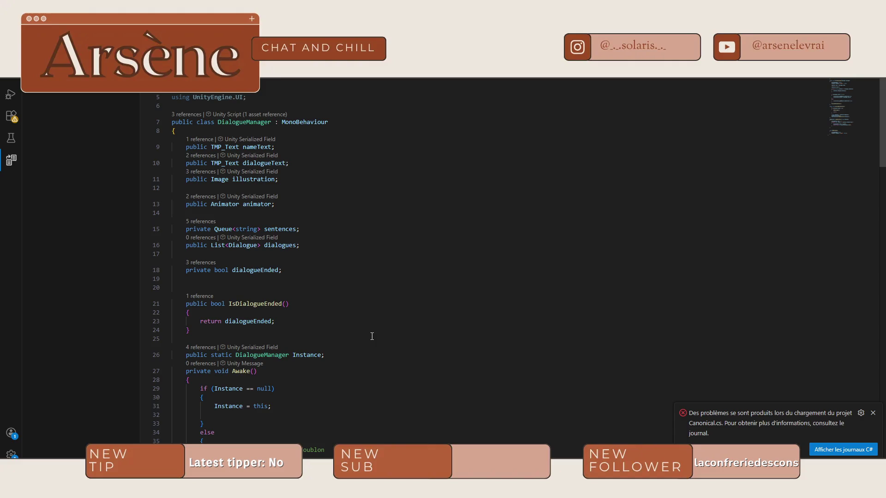
{"action": "scroll", "coordinate": [504, 346], "scroll_direction": "down", "scroll_amount": 2}
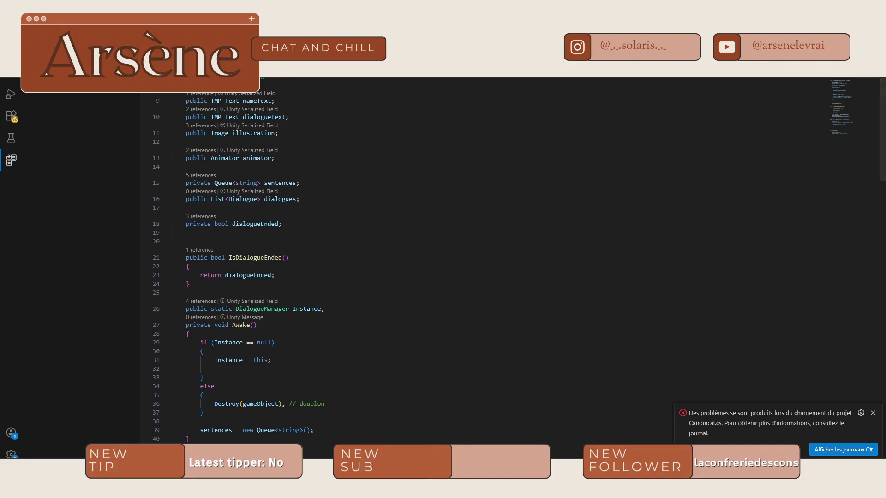
Go back to CE_Dialogue's IsEnded check and jump to IsDialogueEnded's definition with F12
{"action": "mouse_move", "coordinate": [717, 488]}
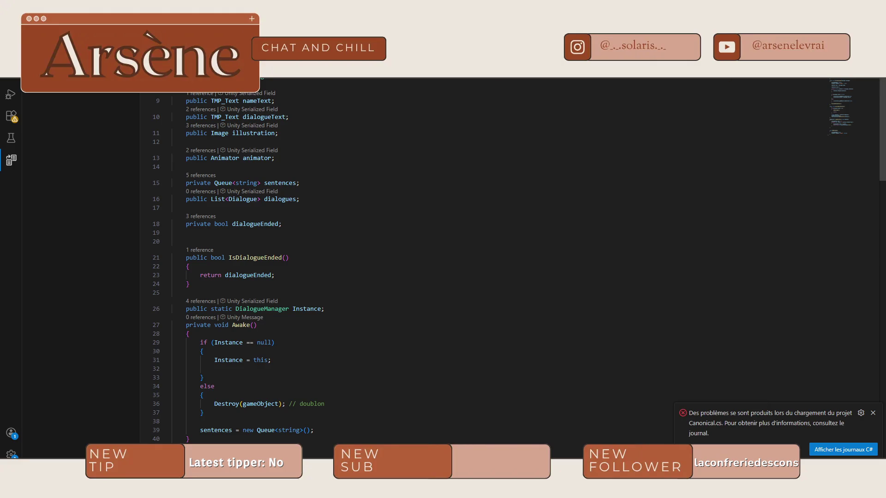
{"action": "key", "text": "alt+Left"}
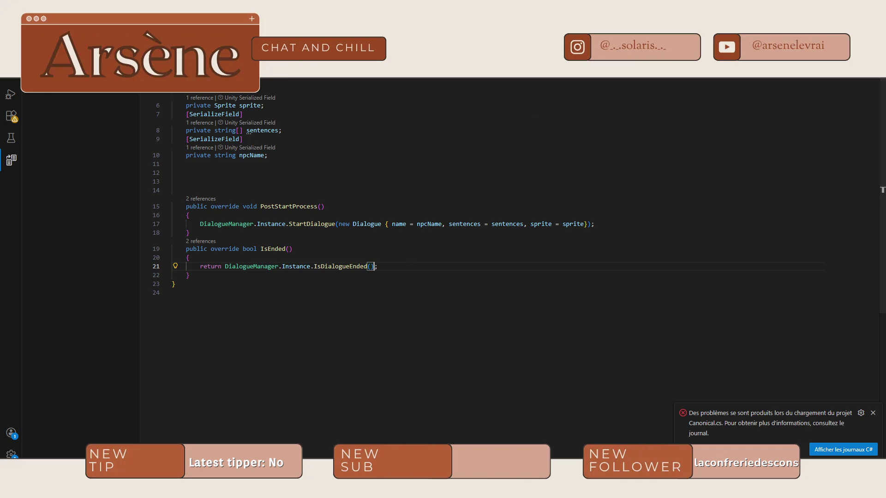
{"action": "key", "text": "F12"}
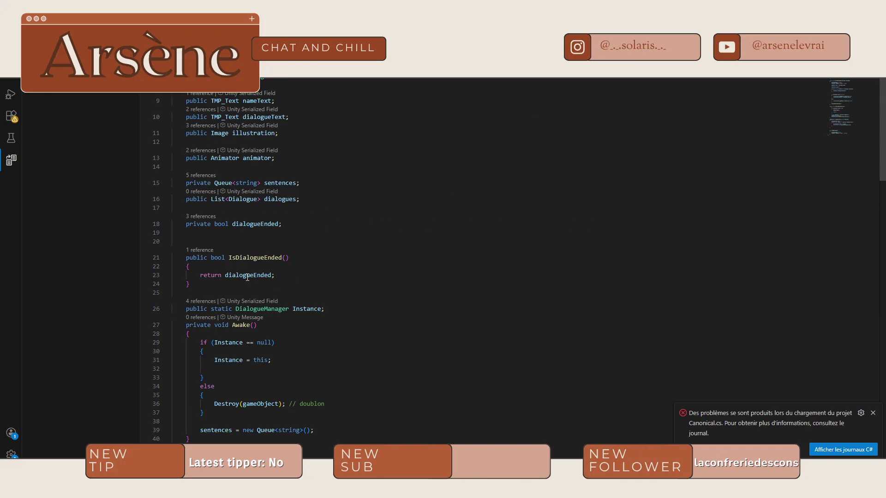
Append '&& Input.GetKeyDown(KeyCode.Space)' after dialogueEnded on line 23 of IsDialogueEnded
{"action": "double_click", "coordinate": [248, 276]}
{"action": "left_click", "coordinate": [269, 277]}
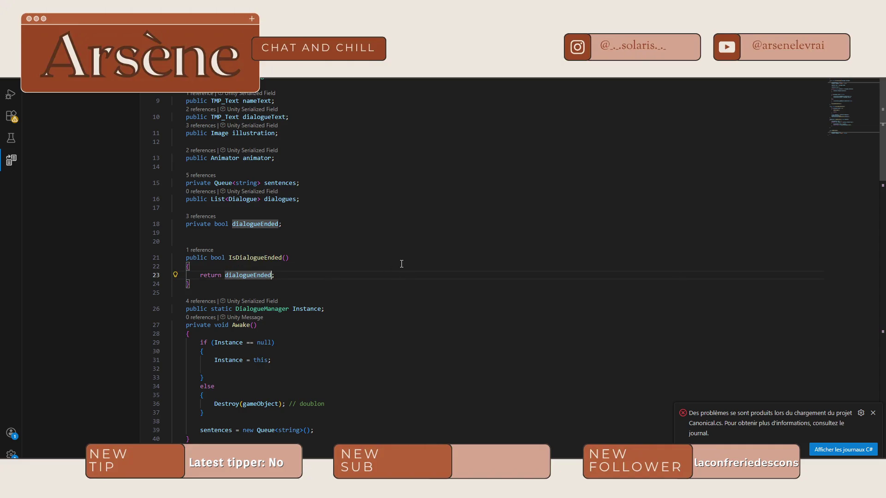
{"action": "type", "text": "&&"}
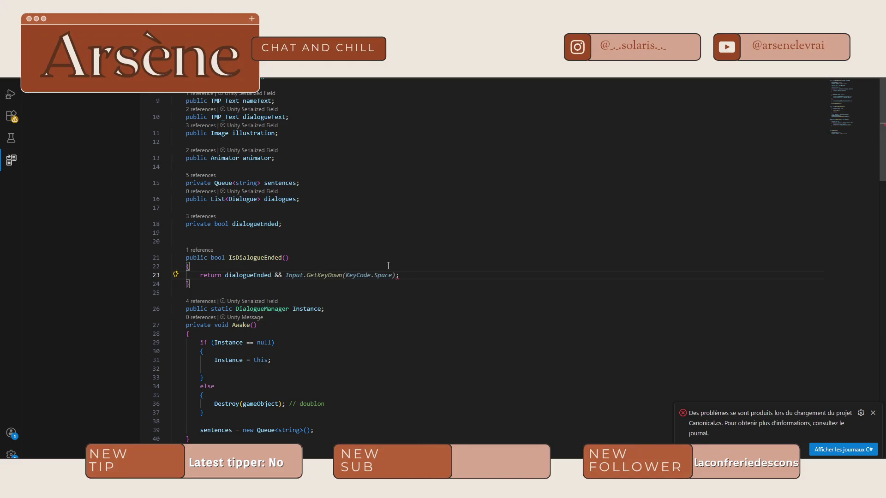
{"action": "key", "text": "Tab"}
{"action": "key", "text": "alt+Tab"}
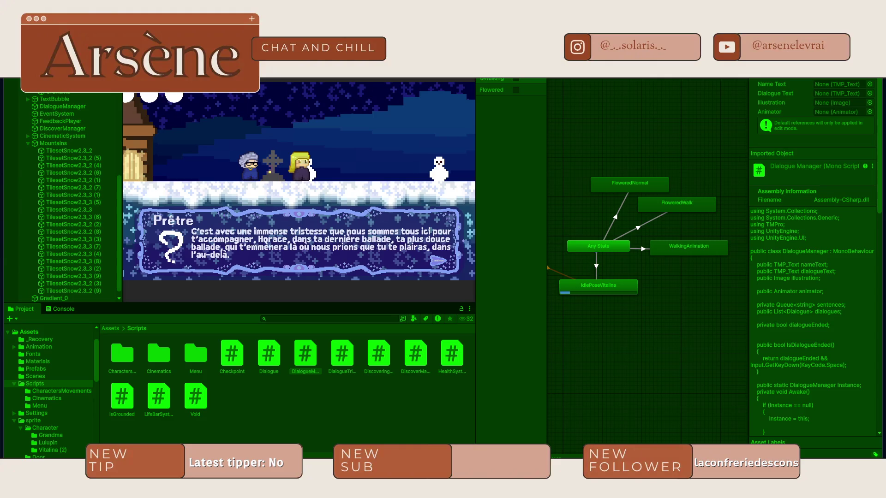
Append '&& Input.GetKeyDown(KeyCode.Space)' to CE_Dialogue's IsEnded return on line 21
{"action": "mouse_move", "coordinate": [717, 466]}
{"action": "left_click", "coordinate": [672, 434]}
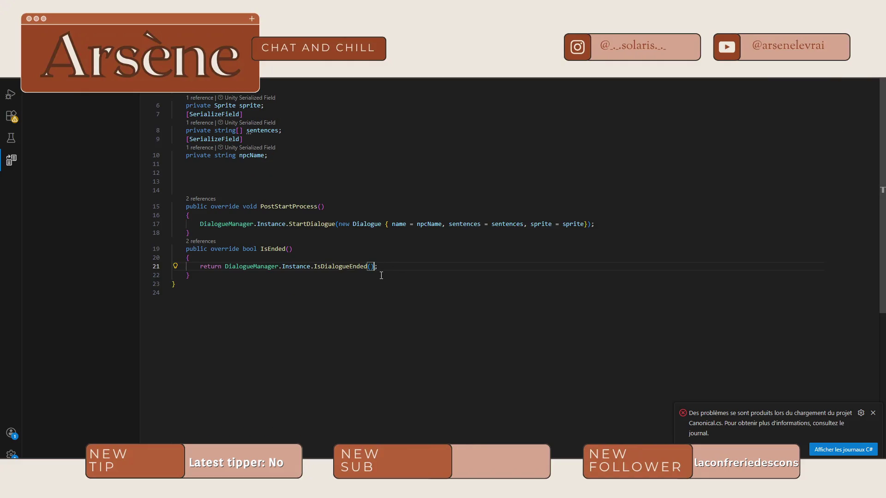
{"action": "type", "text": "&&"}
{"action": "key", "text": "Tab"}
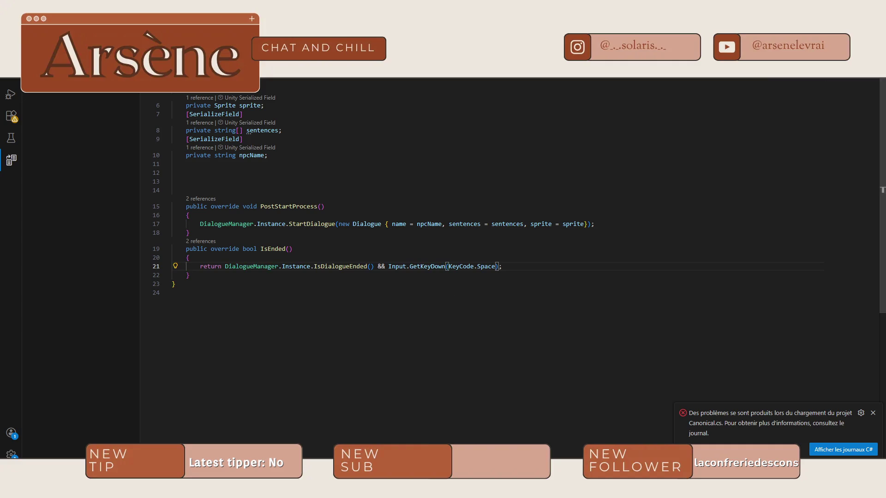
{"action": "key", "text": "alt+Tab"}
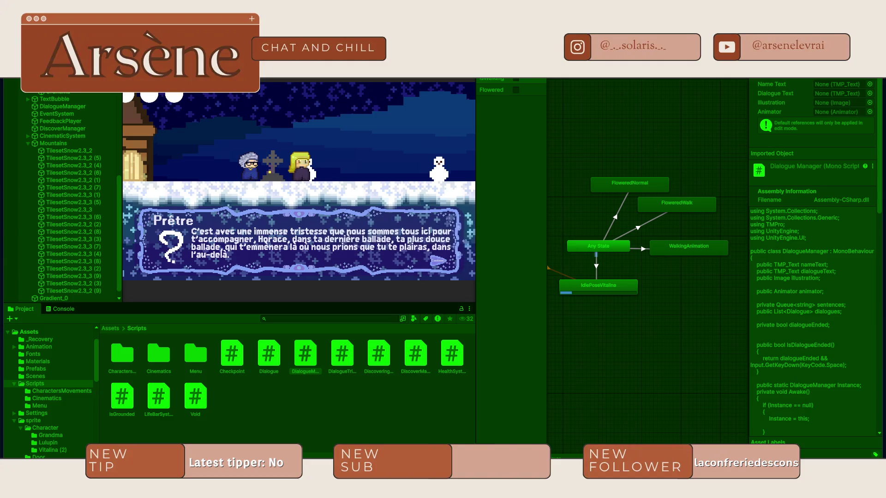
Advance the priest's dialogue with Space, restart Play mode, and advance the lines again
{"action": "key", "text": "space"}
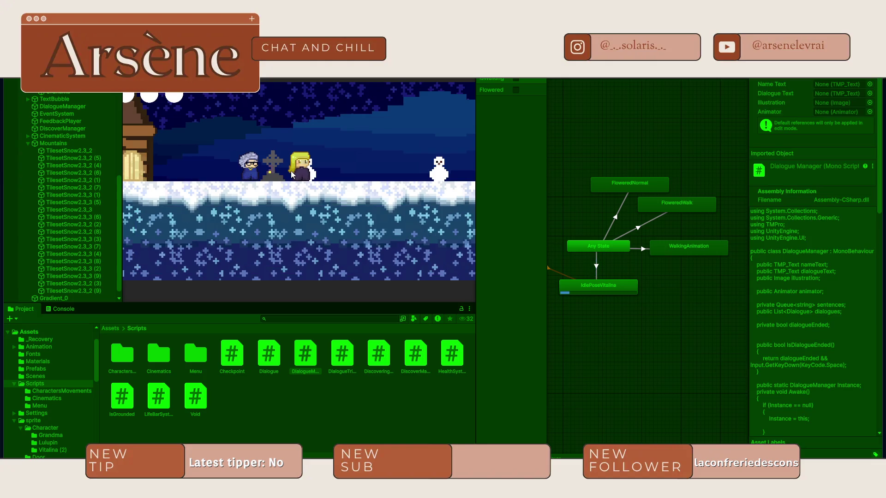
{"action": "key", "text": "ctrl+p"}
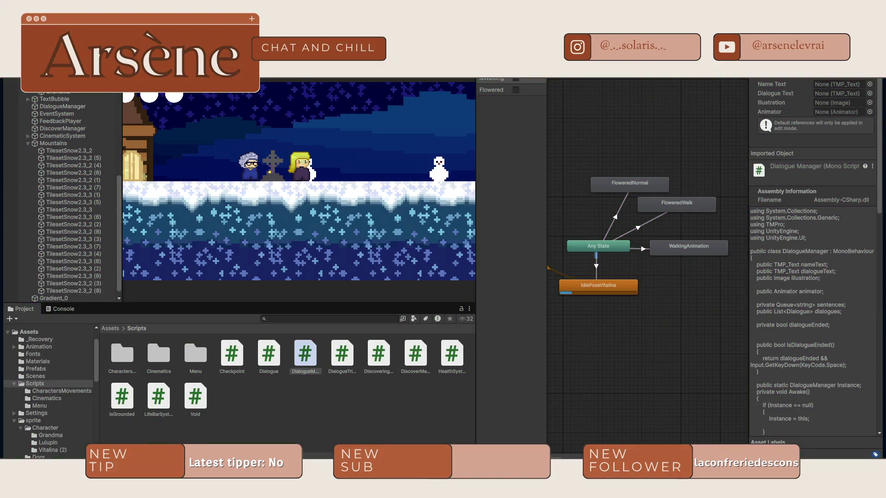
{"action": "key", "text": "ctrl+p"}
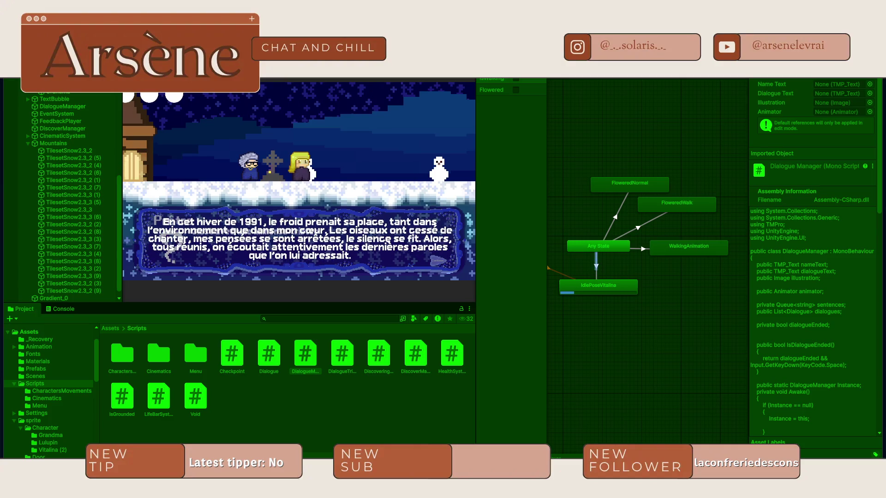
{"action": "key", "text": "space"}
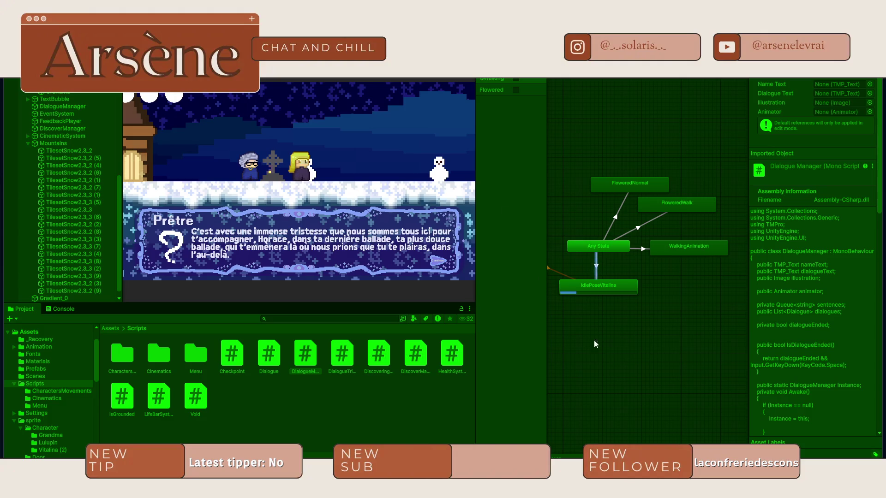
Hide the browser window and bring Visual Studio Code back to the front
{"action": "key", "text": "alt+Tab"}
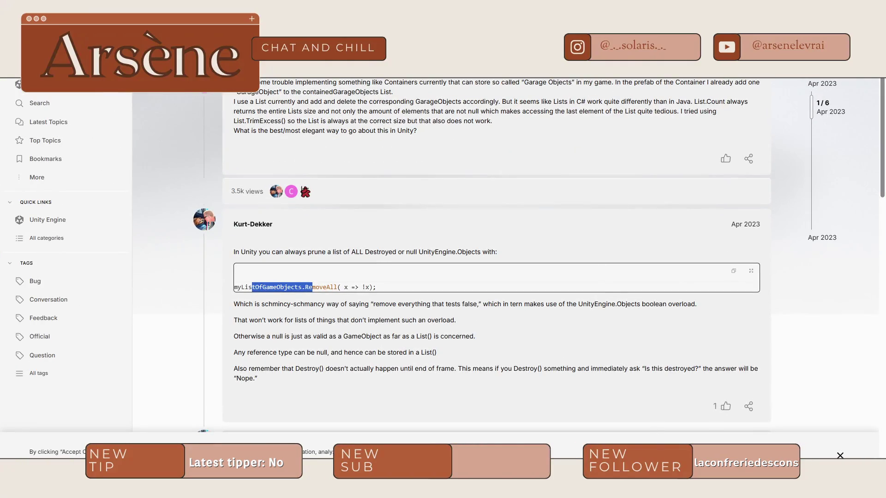
{"action": "key", "text": "super+Down"}
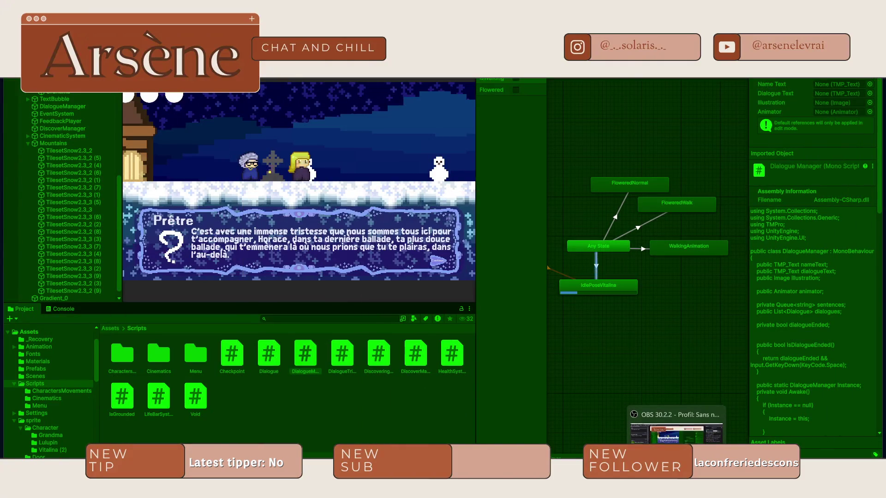
{"action": "left_click", "coordinate": [677, 422]}
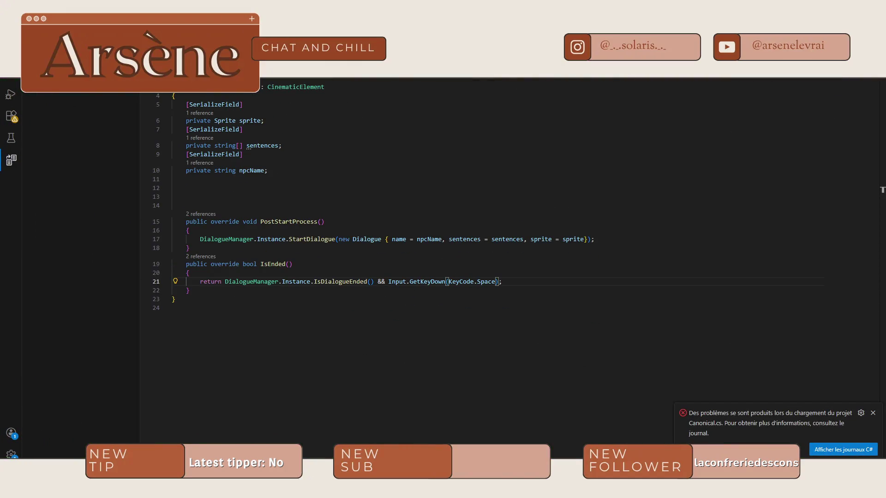
Search DialogueManager.cs for 'Input', then open the DialogueTrigger script from Unity
{"action": "key", "text": "ctrl+Tab"}
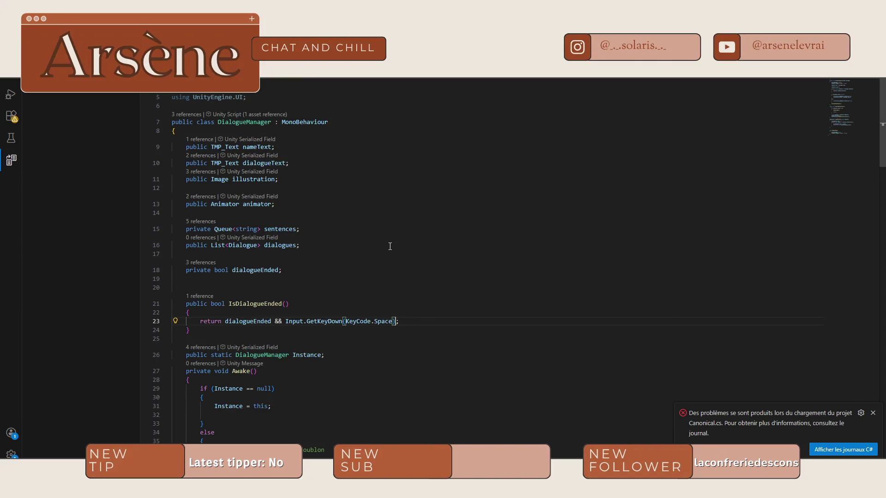
{"action": "scroll", "coordinate": [389, 245], "scroll_direction": "down", "scroll_amount": 5}
{"action": "left_click", "coordinate": [388, 250]}
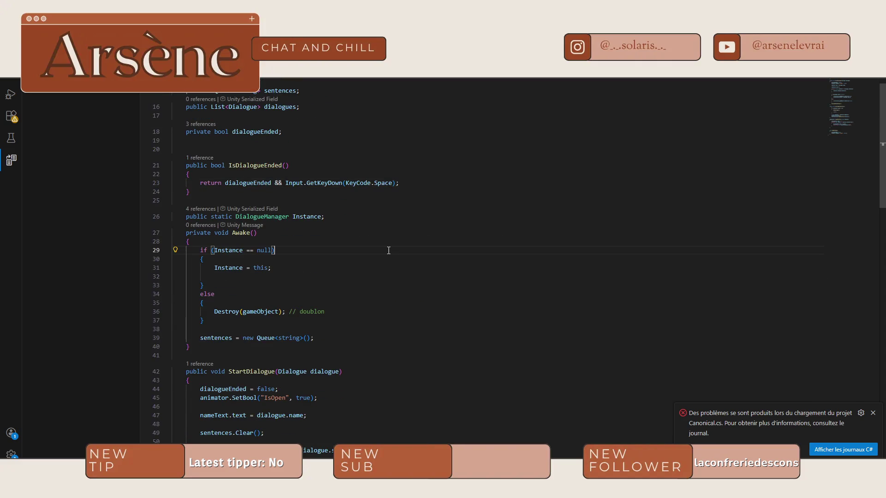
{"action": "key", "text": "ctrl+i"}
{"action": "type", "text": "r"}
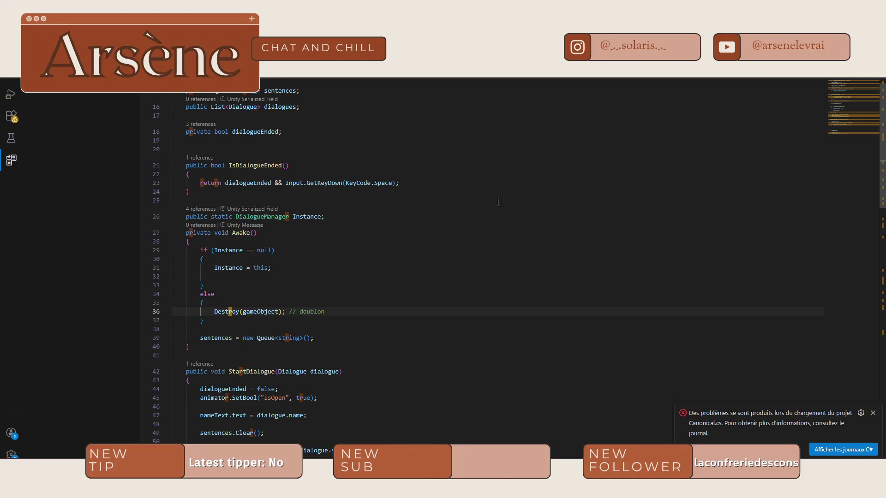
{"action": "scroll", "coordinate": [492, 196], "scroll_direction": "down", "scroll_amount": 5}
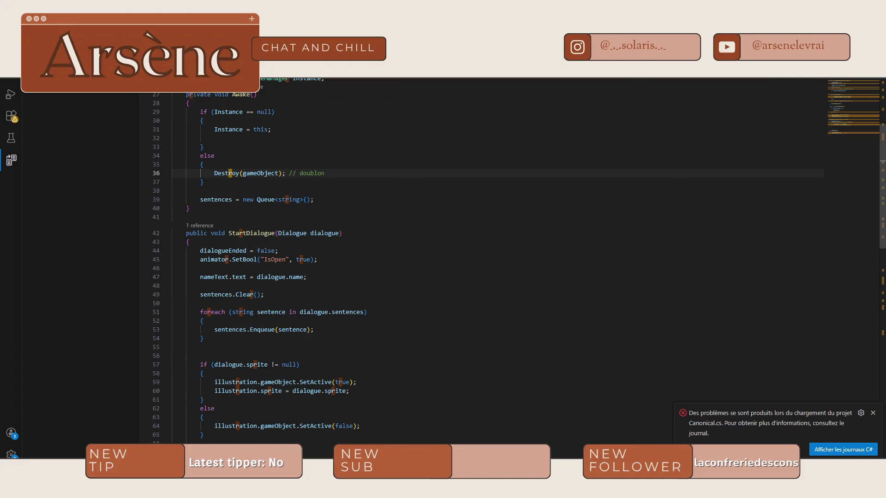
{"action": "key", "text": "BackSpace"}
{"action": "type", "text": "Input"}
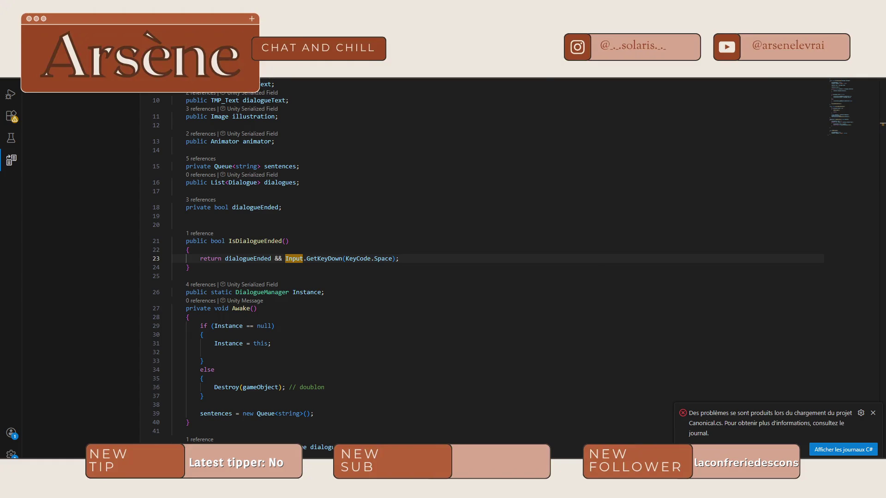
{"action": "key", "text": "alt+Tab"}
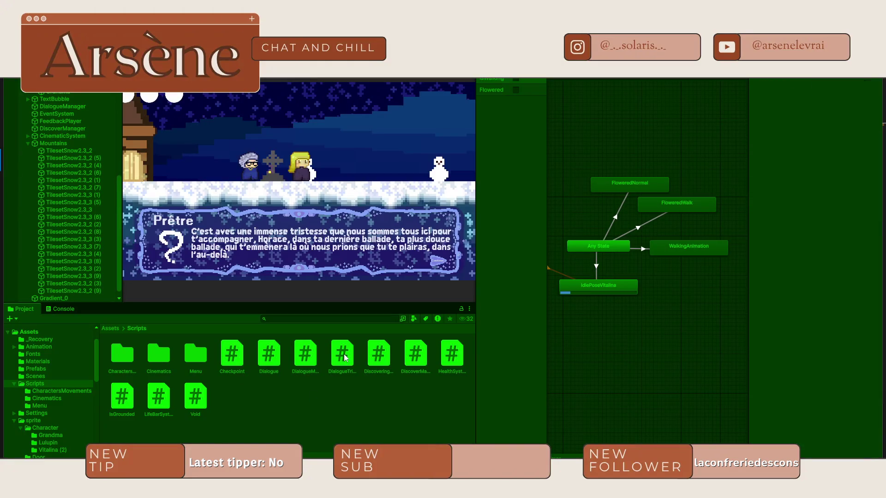
{"action": "double_click", "coordinate": [346, 358]}
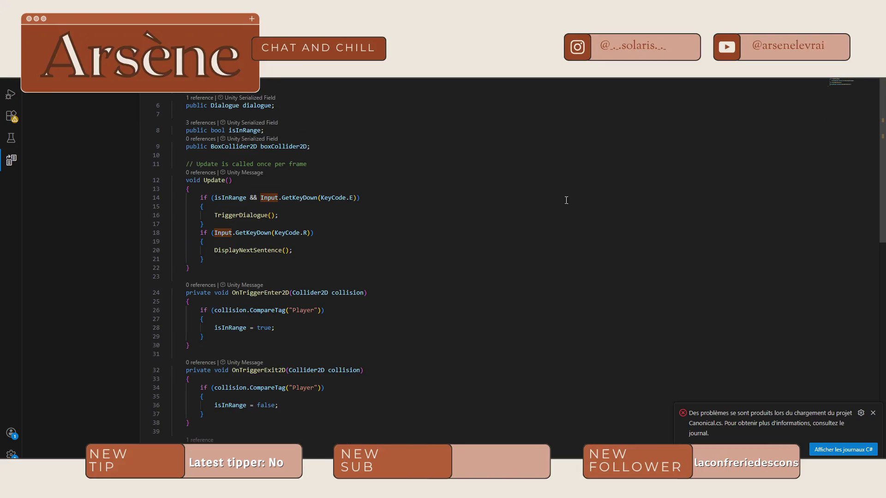
Duplicate the KeyCode.R if block in DialogueTrigger's Update below the original
{"action": "left_click", "coordinate": [308, 235]}
{"action": "left_click", "coordinate": [220, 225]}
{"action": "left_click_drag", "start_coordinate": [213, 264], "coordinate": [203, 233]}
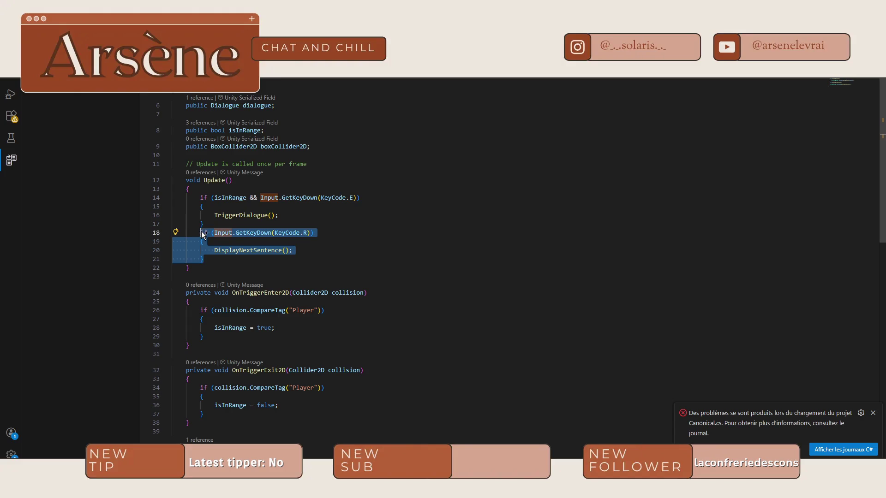
{"action": "left_click", "coordinate": [213, 259]}
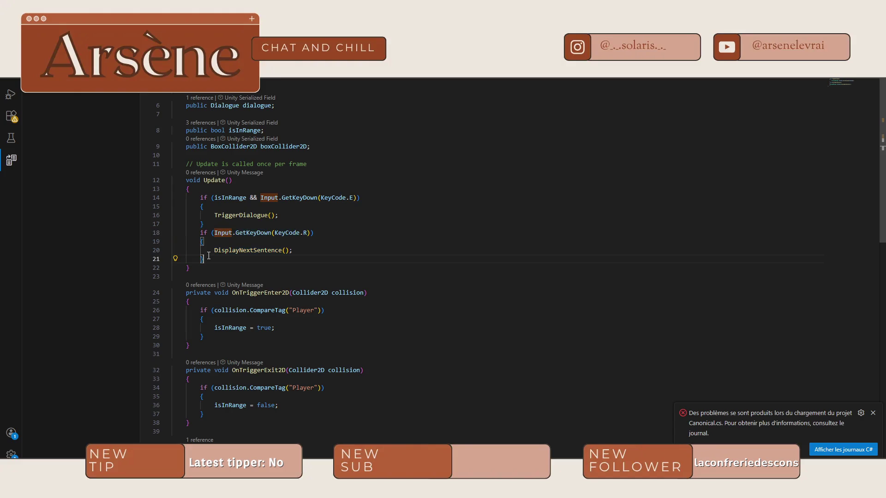
{"action": "key", "text": "Return"}
{"action": "type", "text": "if (Input.GetKeyDown(KeyCode.R))         {             DisplayNextSentence();         }"}
Change the copied block's KeyCode.R to KeyCode.Space so Space shows the next sentence
{"action": "left_click", "coordinate": [213, 267]}
{"action": "left_click", "coordinate": [308, 268]}
{"action": "key", "text": "BackSpace"}
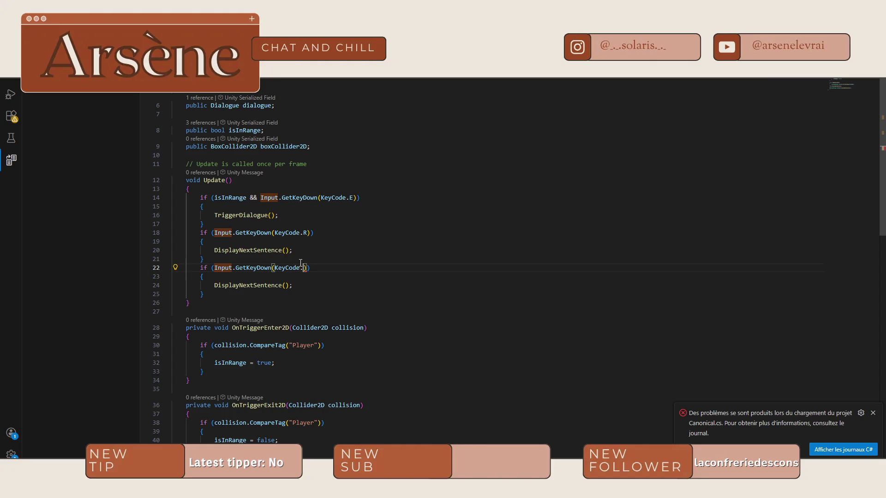
{"action": "type", "text": "Spac"}
{"action": "key", "text": "Return"}
{"action": "left_click", "coordinate": [215, 268]}
{"action": "scroll", "coordinate": [354, 154], "scroll_direction": "up", "scroll_amount": 1}
{"action": "key", "text": "ctrl+Tab"}
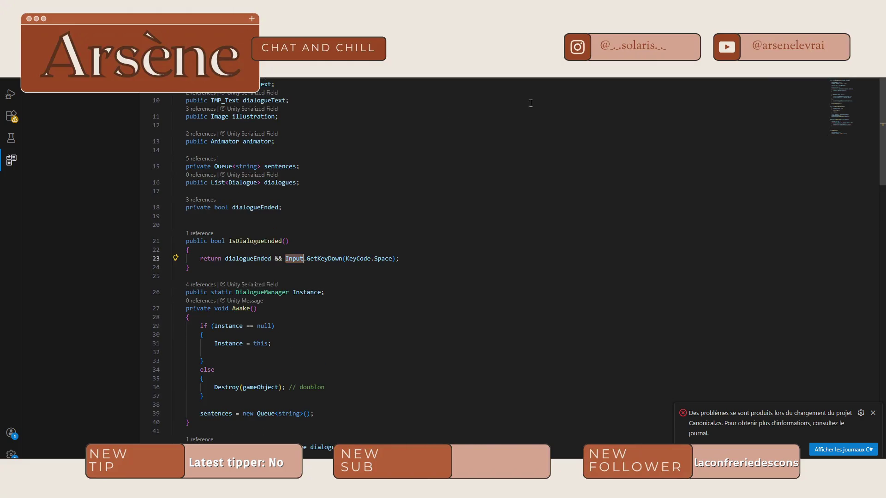
Cycle through the CinematicElement and CE_Text tabs to PlayerMovement.cs and scroll to its fields
{"action": "scroll", "coordinate": [428, 203], "scroll_direction": "up", "scroll_amount": 2}
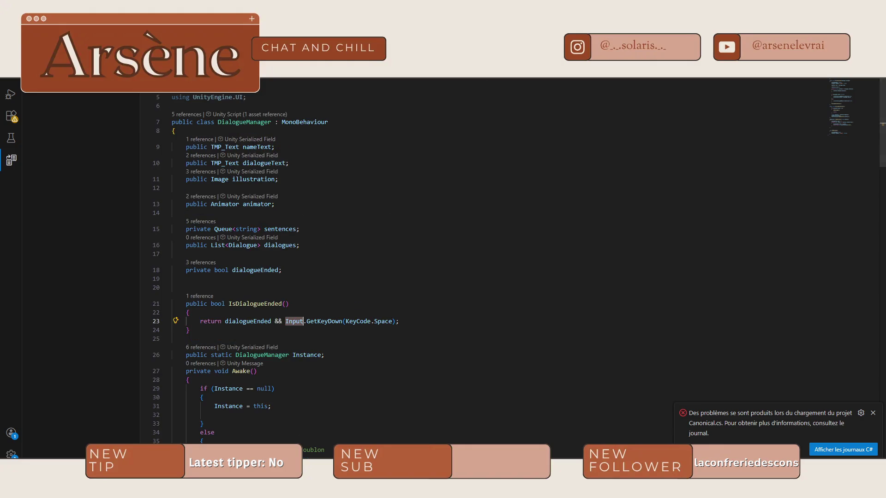
{"action": "key", "text": "ctrl+Tab"}
{"action": "key", "text": "ctrl+Tab"}
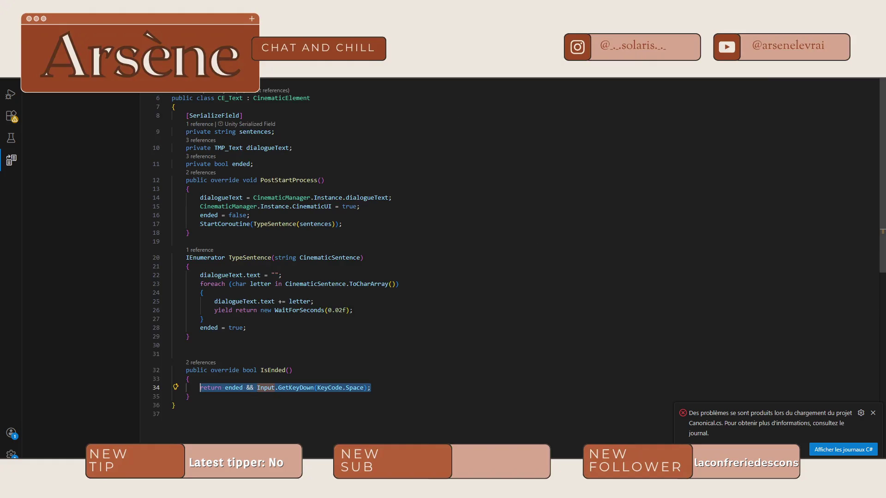
{"action": "key", "text": "ctrl+Tab"}
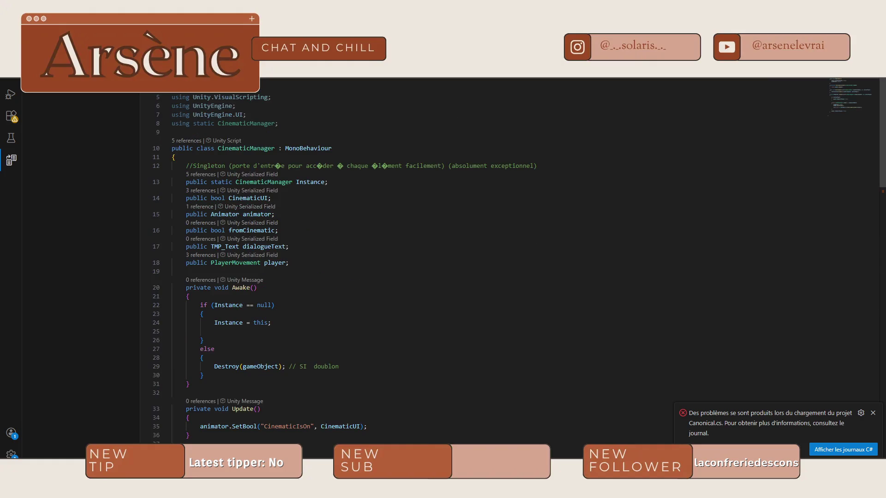
{"action": "key", "text": "ctrl+Tab"}
{"action": "scroll", "coordinate": [380, 203], "scroll_direction": "up", "scroll_amount": 15}
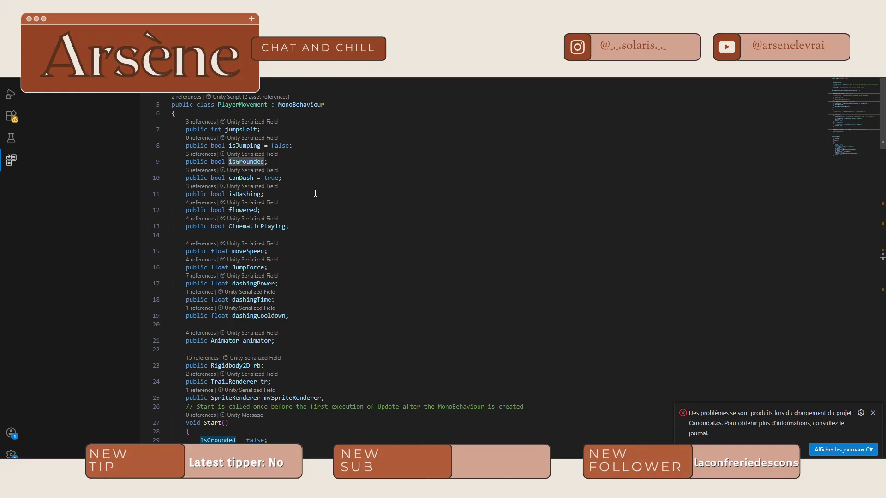
Review the PlayerMovement fields around dashingTime and line 13, then return to CinematicManager.cs
{"action": "scroll", "coordinate": [315, 193], "scroll_direction": "down", "scroll_amount": 2}
{"action": "left_click", "coordinate": [323, 250]}
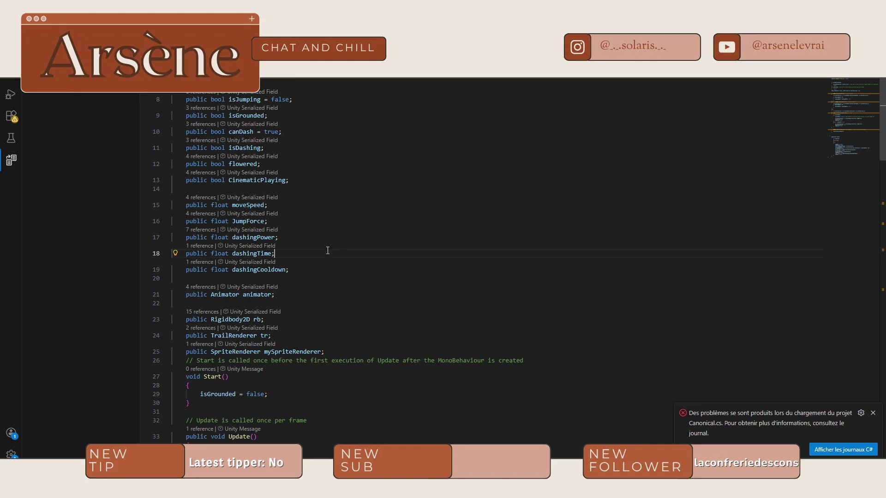
{"action": "scroll", "coordinate": [445, 268], "scroll_direction": "down", "scroll_amount": 2}
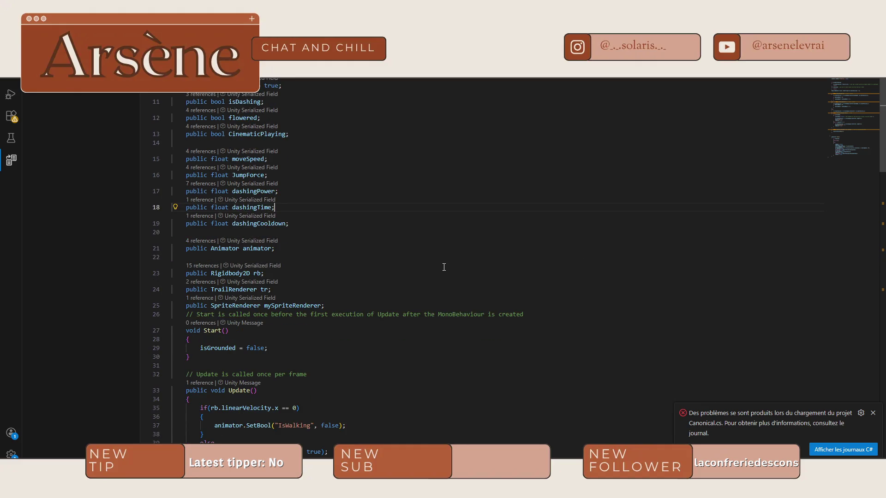
{"action": "scroll", "coordinate": [373, 259], "scroll_direction": "up", "scroll_amount": 4}
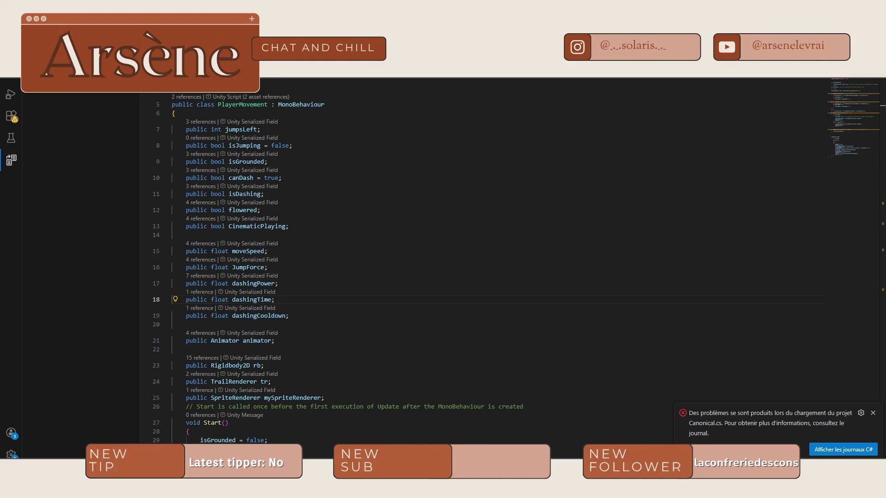
{"action": "left_click", "coordinate": [481, 217]}
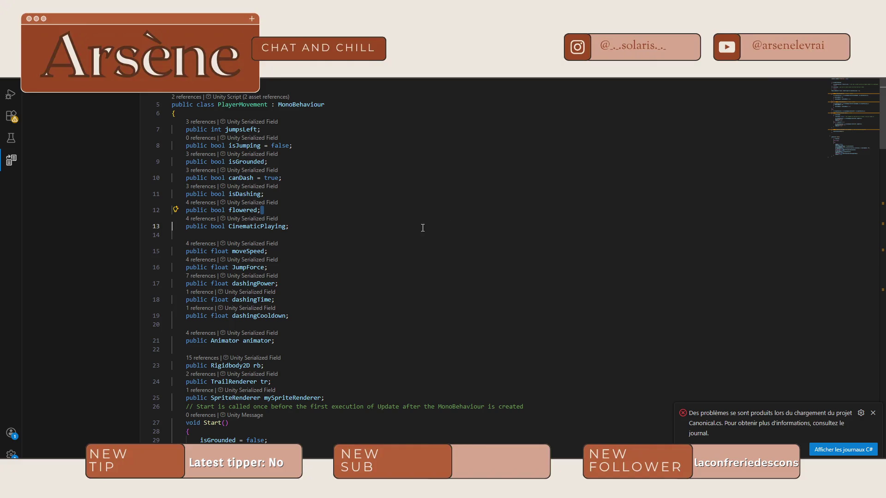
{"action": "key", "text": "Right"}
{"action": "mouse_move", "coordinate": [266, 163]}
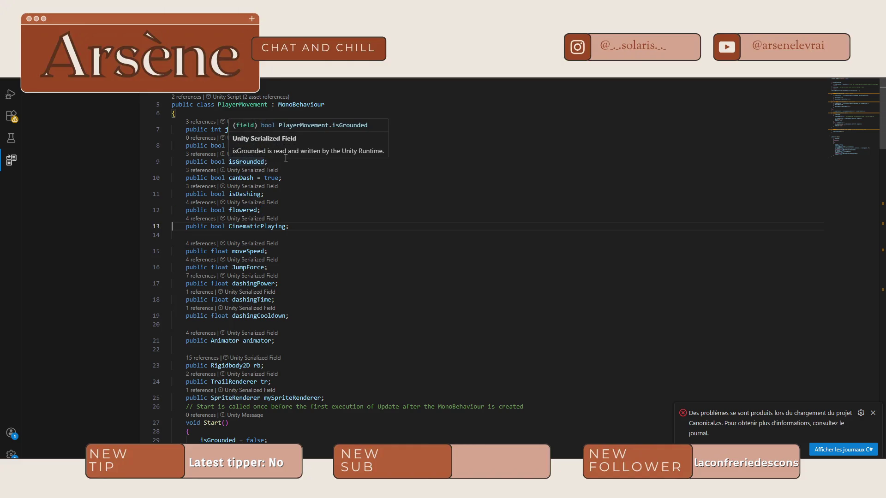
{"action": "key", "text": "ctrl+Tab"}
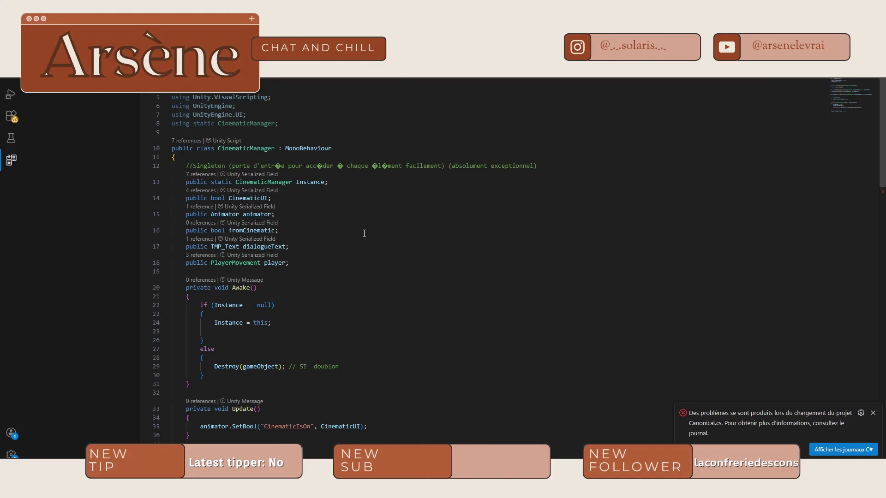
Inspect CinematicManager's fromCinematic field and Update SetBool call, and dismiss the C# project loading error
{"action": "left_click", "coordinate": [318, 261]}
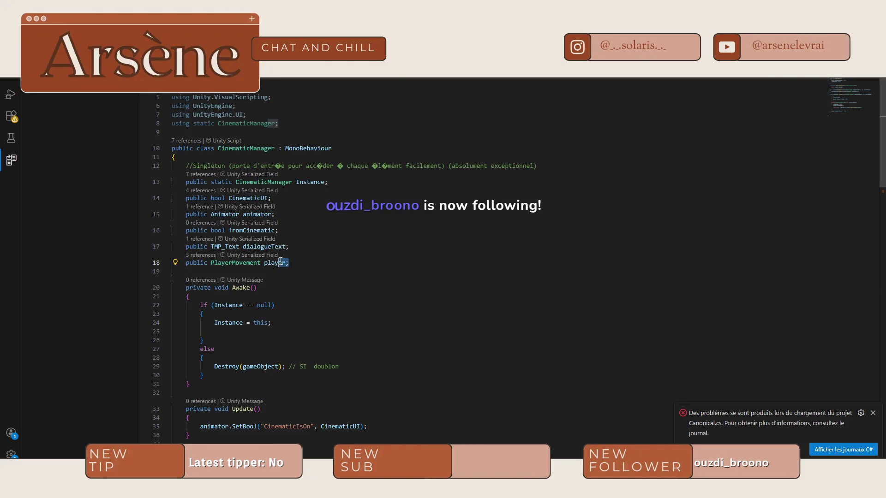
{"action": "left_click", "coordinate": [262, 230]}
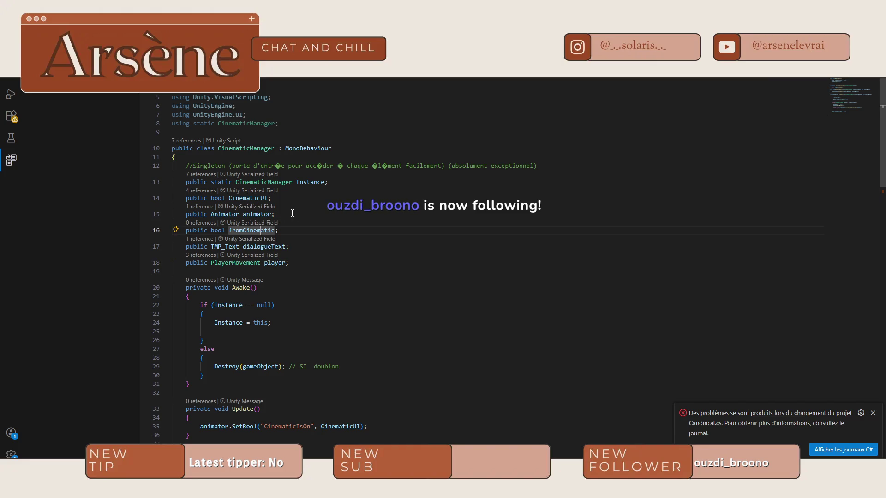
{"action": "scroll", "coordinate": [499, 266], "scroll_direction": "down", "scroll_amount": 5}
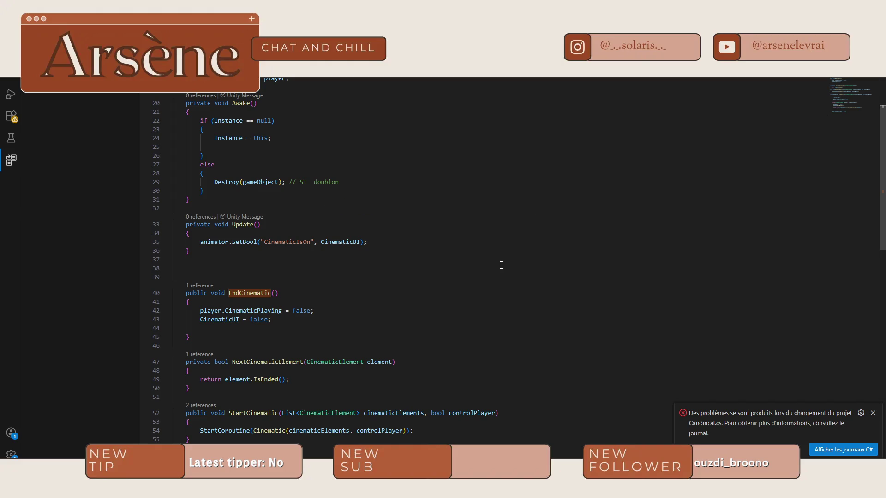
{"action": "scroll", "coordinate": [404, 266], "scroll_direction": "up", "scroll_amount": 1}
{"action": "left_click", "coordinate": [398, 267]}
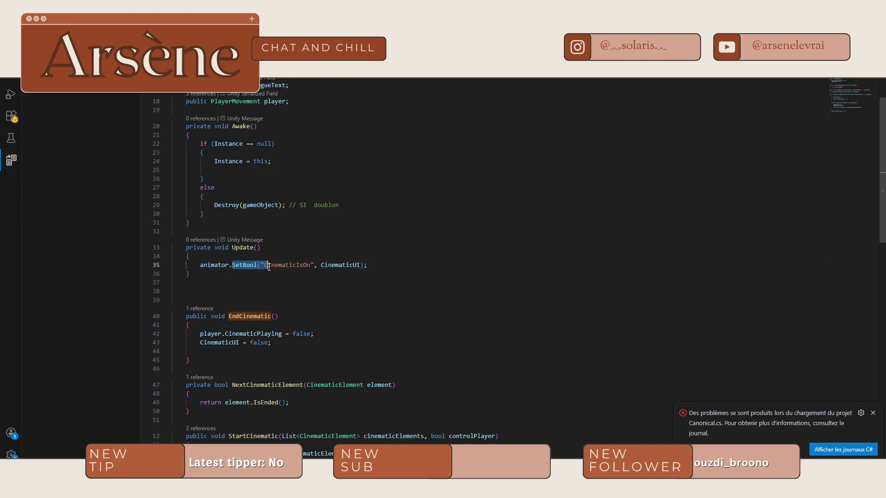
{"action": "left_click", "coordinate": [398, 267]}
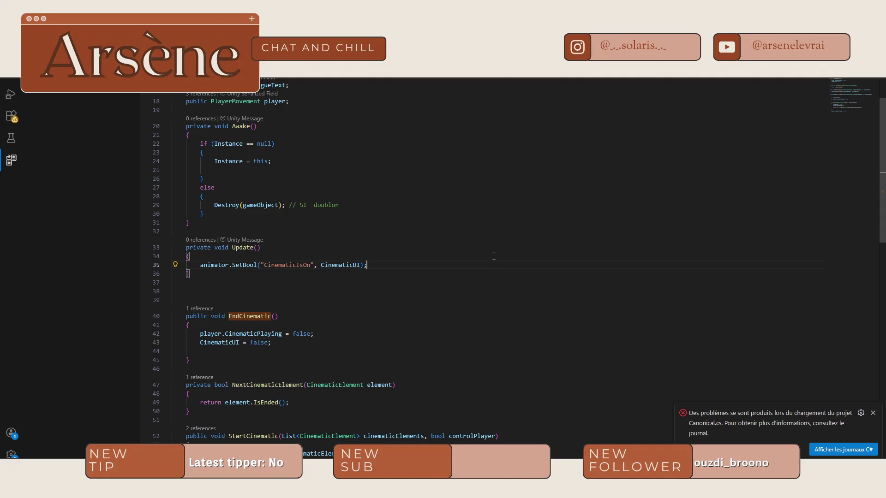
{"action": "scroll", "coordinate": [461, 254], "scroll_direction": "up", "scroll_amount": 1}
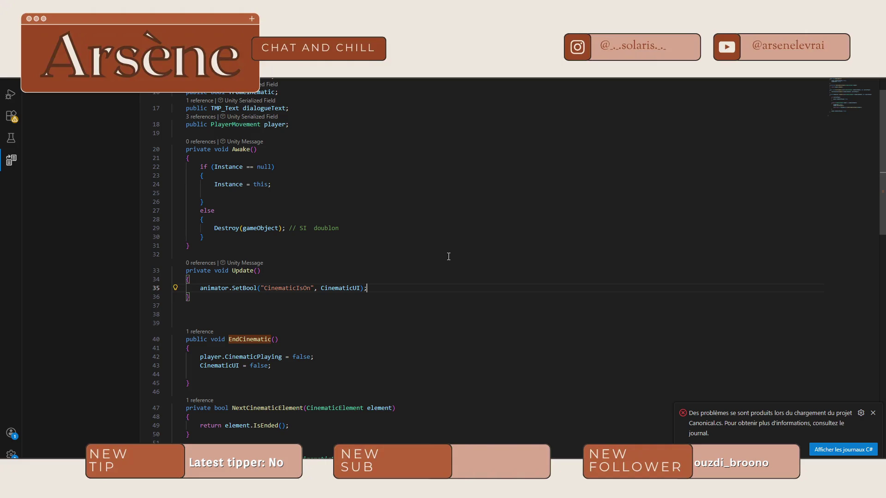
{"action": "left_click", "coordinate": [873, 413]}
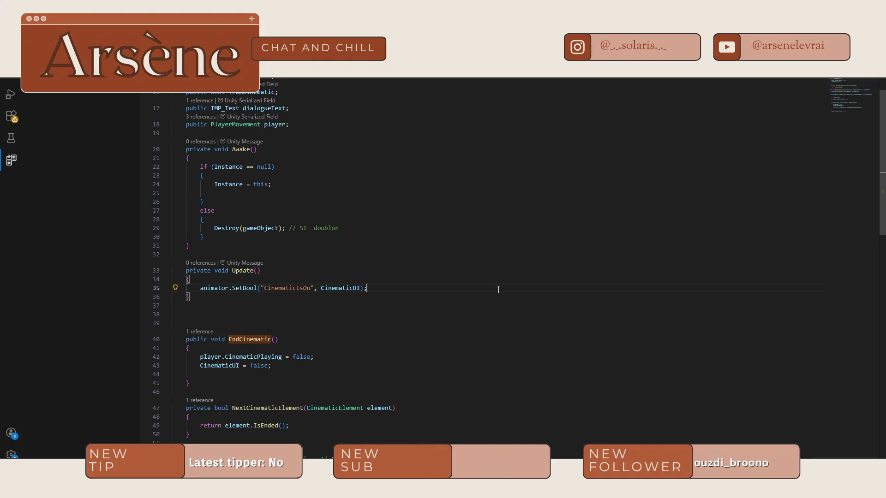
Follow player.CinematicPlaying on line 62 to its declaration in PlayerMovement and select that line
{"action": "scroll", "coordinate": [492, 291], "scroll_direction": "up", "scroll_amount": 2}
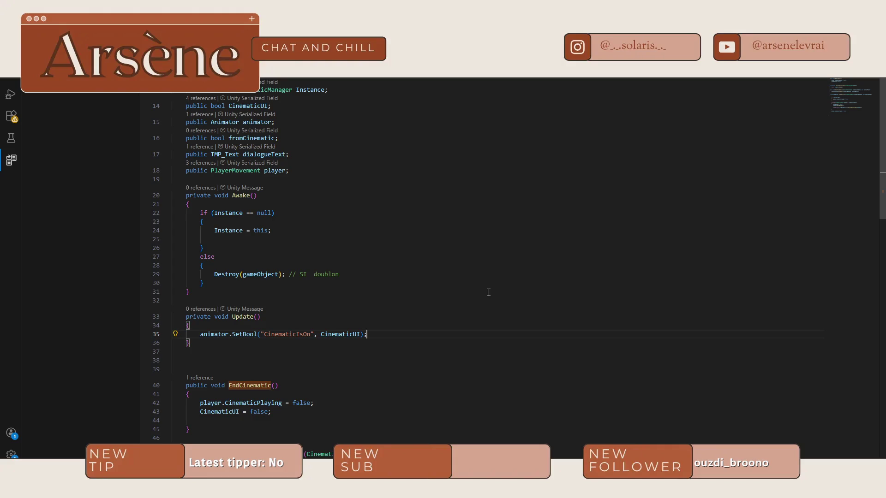
{"action": "scroll", "coordinate": [369, 254], "scroll_direction": "down", "scroll_amount": 4}
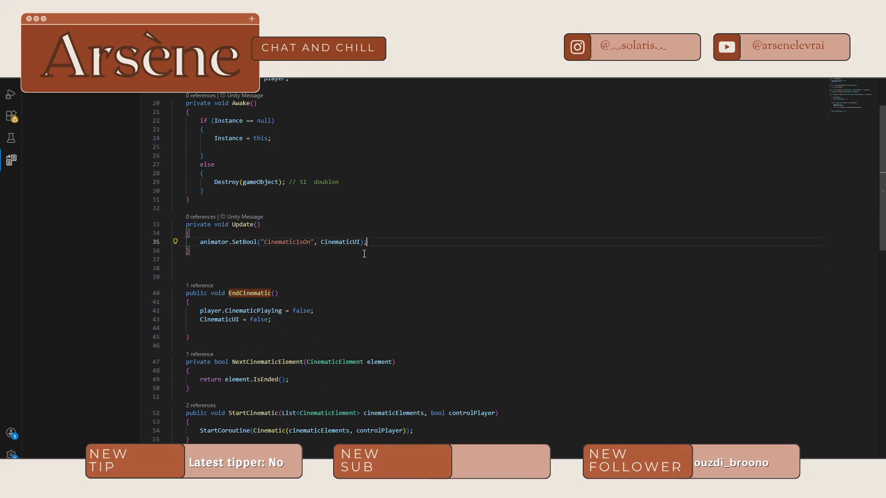
{"action": "scroll", "coordinate": [364, 254], "scroll_direction": "down", "scroll_amount": 7}
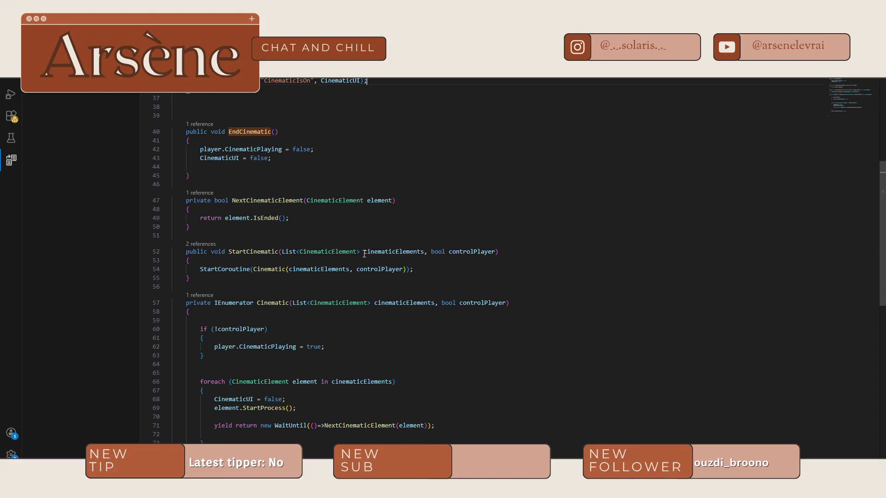
{"action": "scroll", "coordinate": [365, 254], "scroll_direction": "down", "scroll_amount": 4}
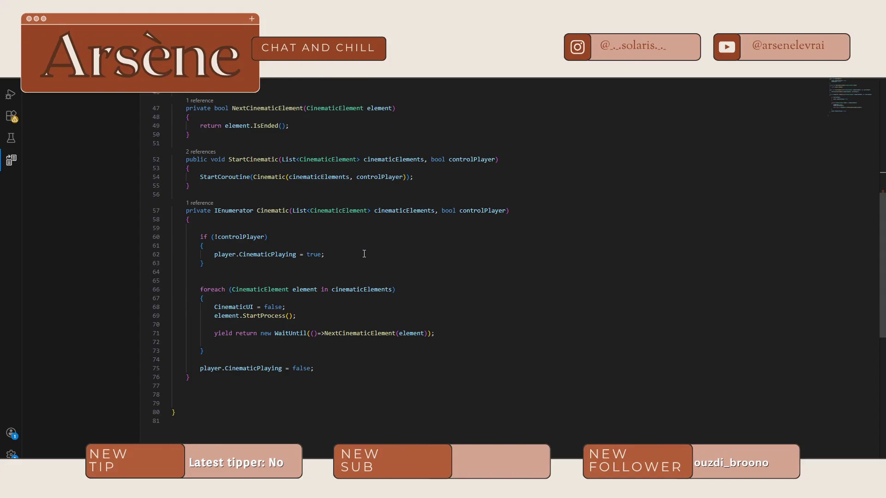
{"action": "left_click_drag", "start_coordinate": [287, 254], "coordinate": [323, 254]}
{"action": "left_click_drag", "start_coordinate": [214, 255], "coordinate": [285, 257]}
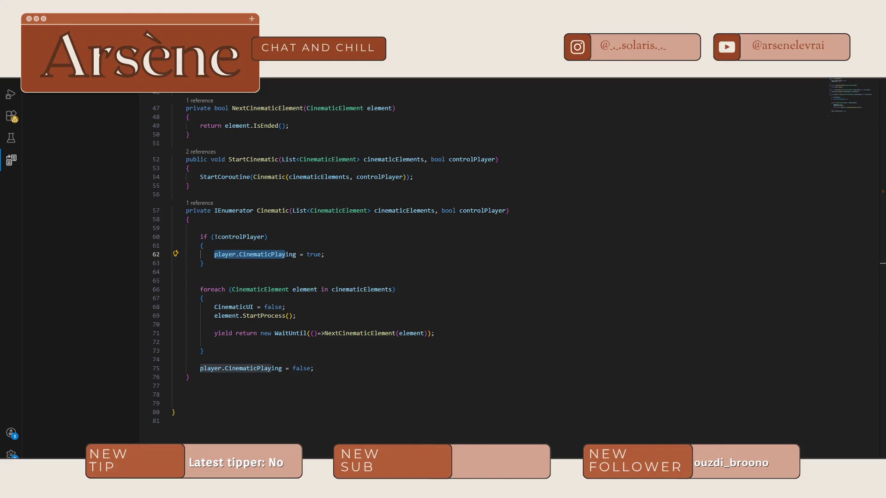
{"action": "key", "text": "F12"}
{"action": "left_click_drag", "start_coordinate": [289, 227], "coordinate": [178, 226]}
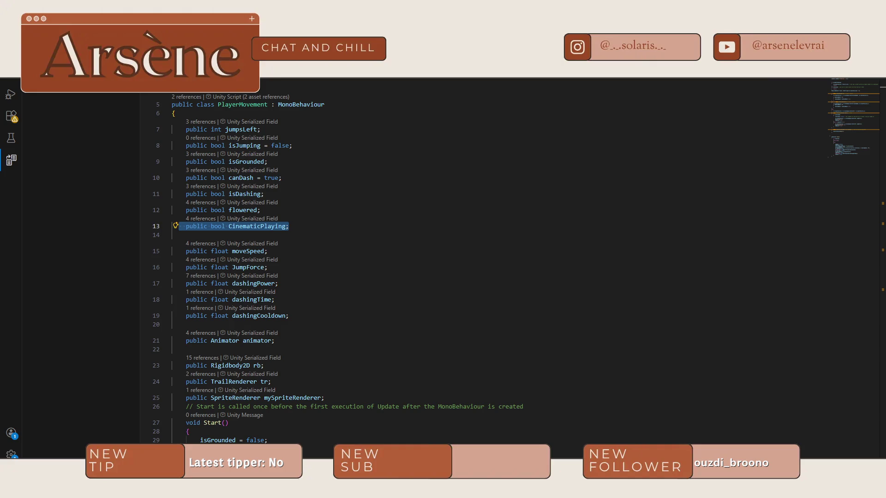
{"action": "key", "text": "ctrl+Tab"}
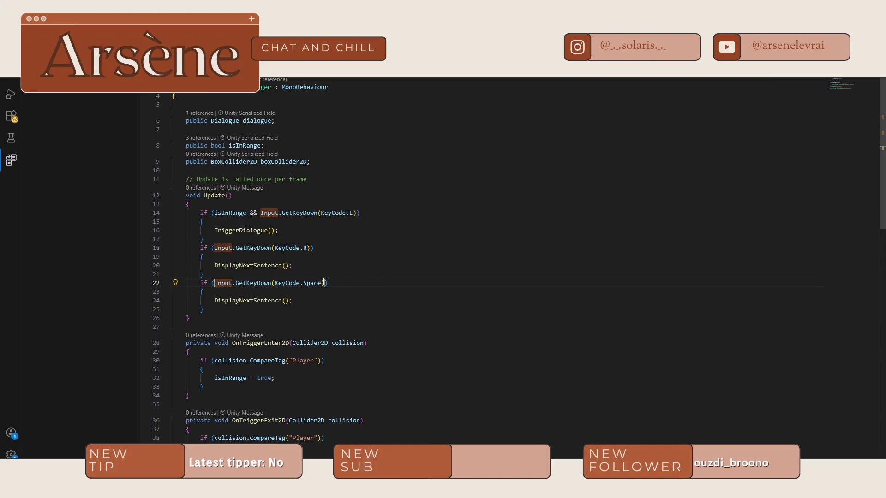
Add a public PlayerMovement field below the boxCollider2D field in DialogueTrigger
{"action": "left_click", "coordinate": [317, 160]}
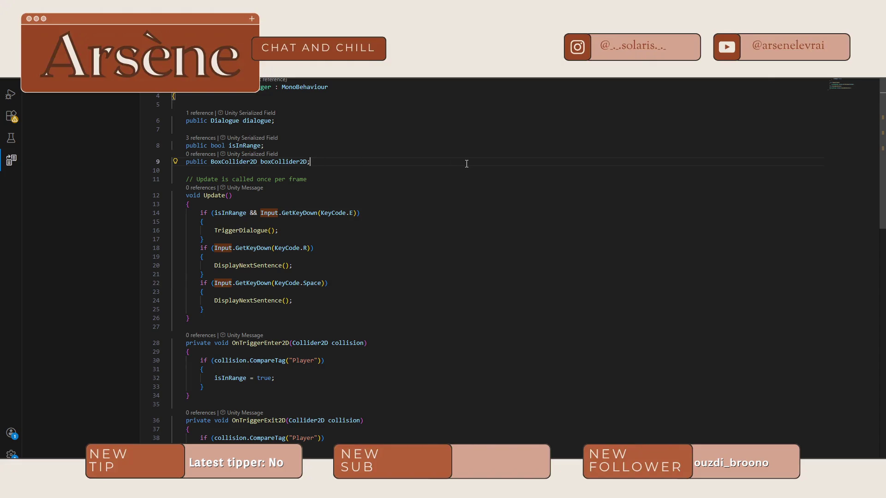
{"action": "key", "text": "Return"}
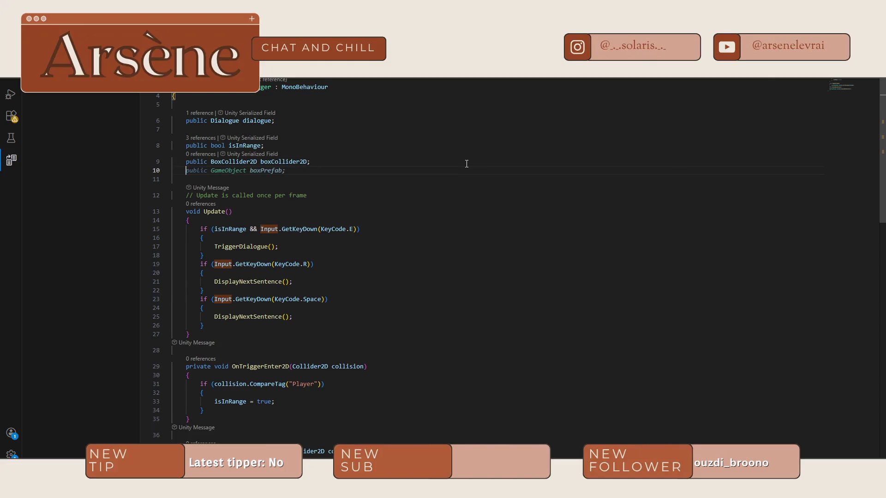
{"action": "type", "text": "public Player"}
{"action": "key", "text": "Tab"}
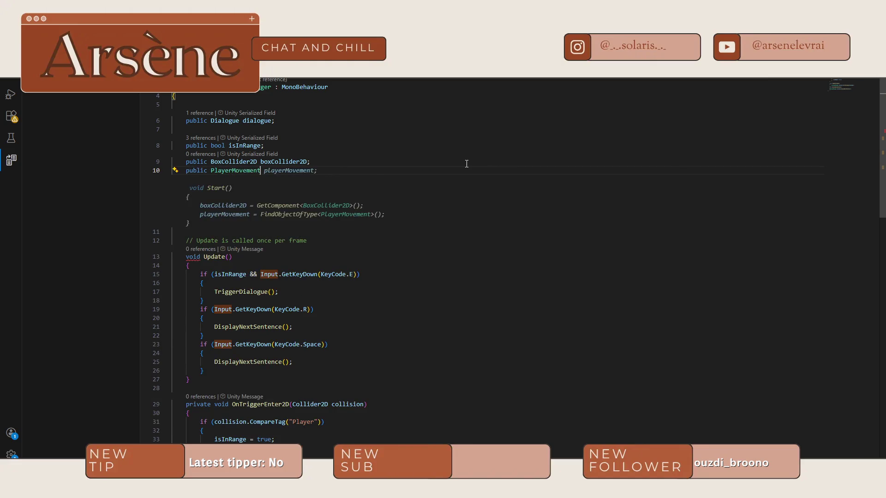
{"action": "key", "text": "Tab"}
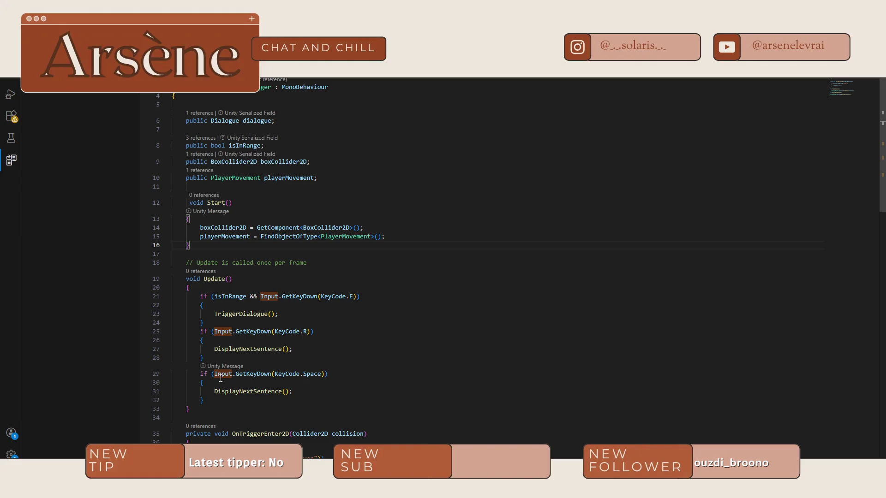
Prefix the line 29 Space key check with playerMovement.CinematicPlaying && using autocomplete
{"action": "left_click", "coordinate": [224, 377]}
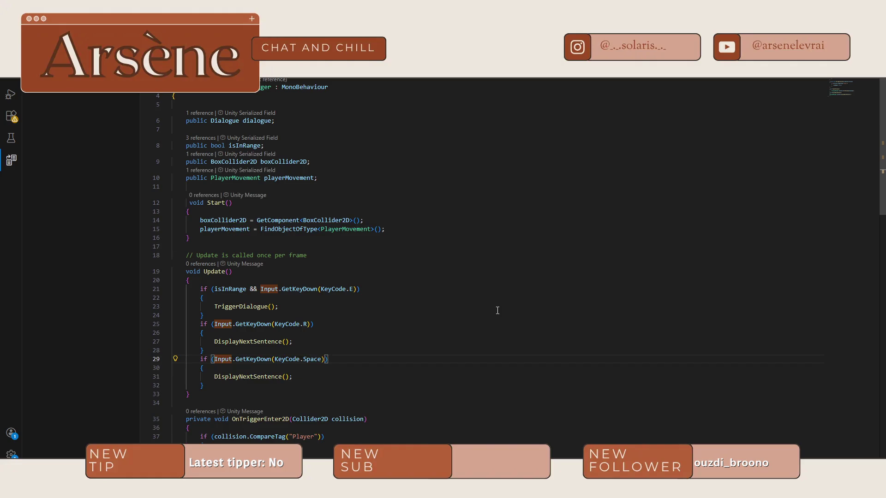
{"action": "type", "text": "play"}
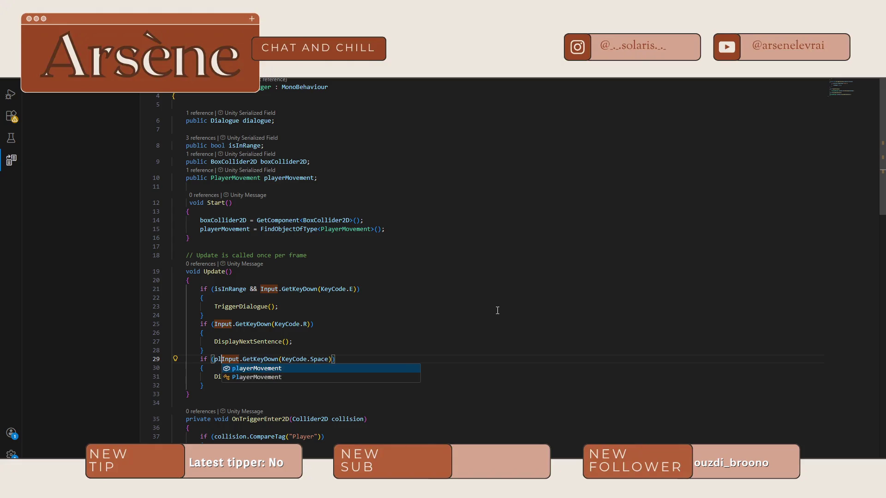
{"action": "key", "text": "Tab"}
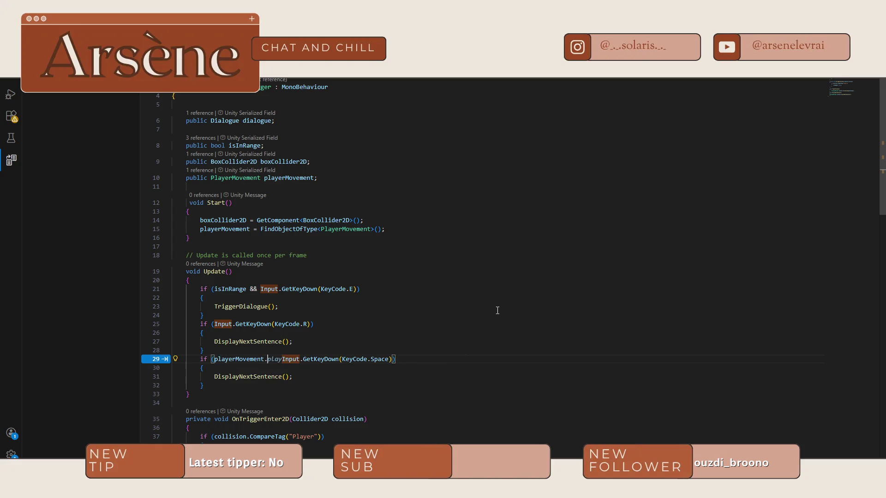
{"action": "type", "text": "play"}
{"action": "key", "text": "Tab"}
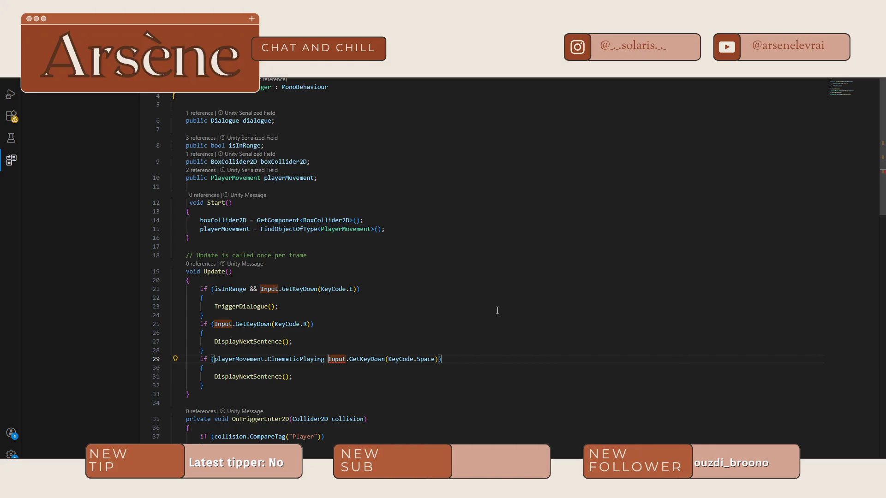
{"action": "type", "text": "&&"}
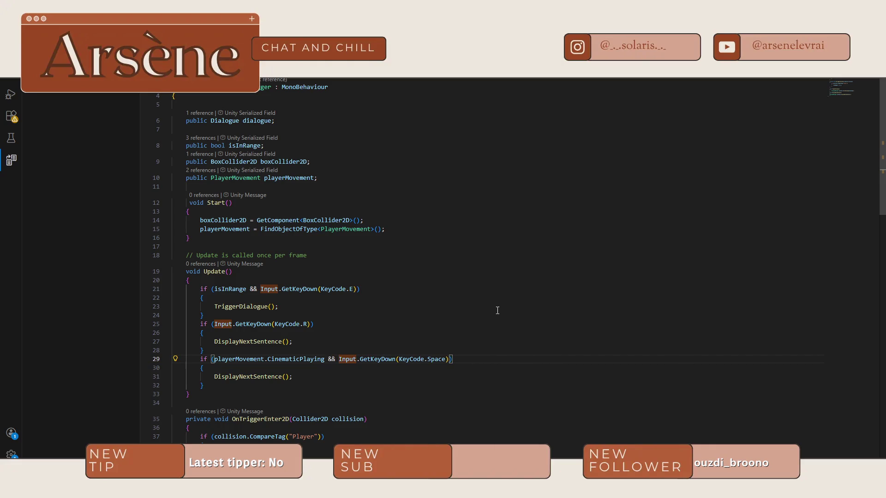
Inspect the Space block's braces and its DisplayNextSentence() call on lines 30–31
{"action": "left_click", "coordinate": [282, 377]}
{"action": "left_click", "coordinate": [306, 371]}
{"action": "scroll", "coordinate": [291, 334], "scroll_direction": "down", "scroll_amount": 3}
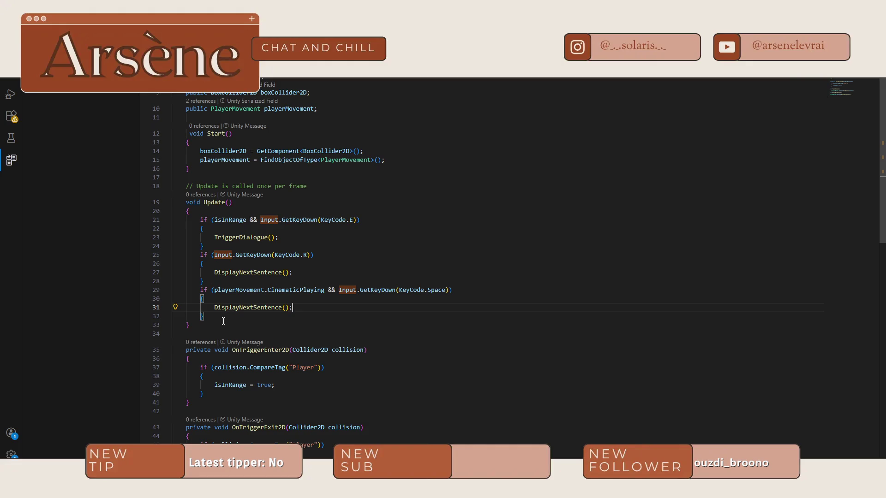
{"action": "left_click_drag", "start_coordinate": [225, 319], "coordinate": [198, 298]}
{"action": "left_click", "coordinate": [300, 289]}
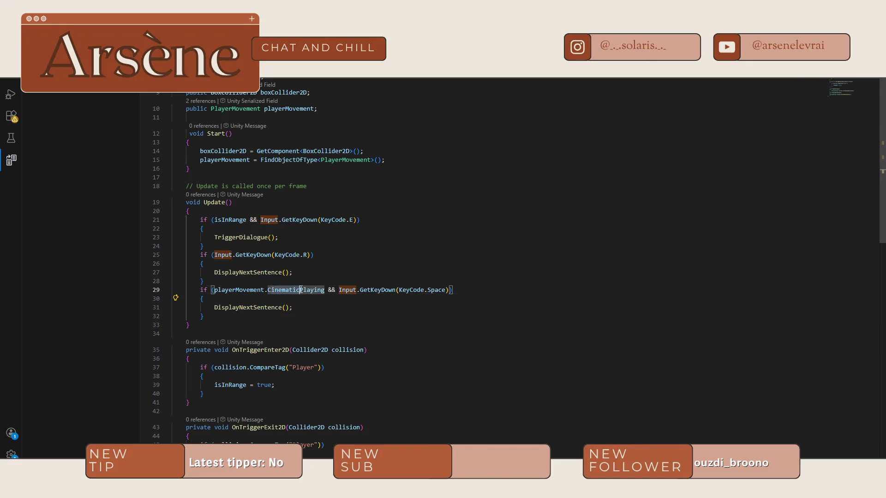
{"action": "left_click", "coordinate": [269, 291]}
{"action": "mouse_move", "coordinate": [271, 293]}
{"action": "left_click_drag", "start_coordinate": [249, 290], "coordinate": [316, 290]}
{"action": "left_click_drag", "start_coordinate": [215, 306], "coordinate": [292, 307]}
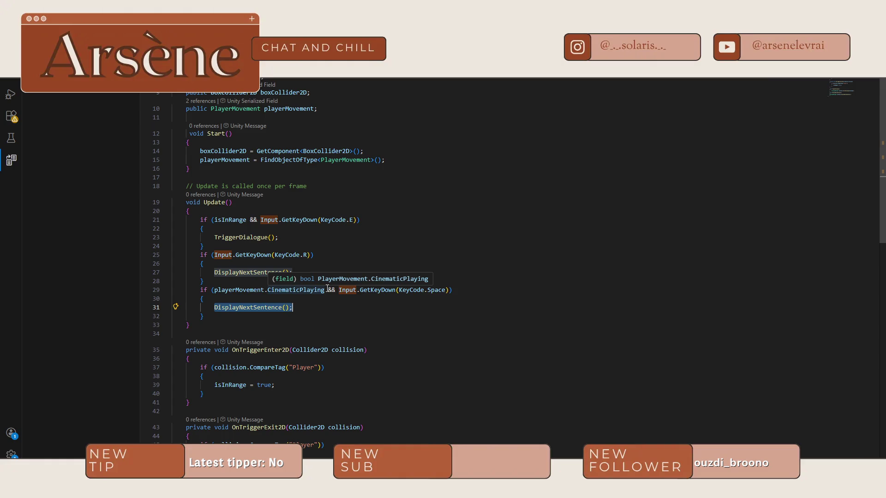
{"action": "left_click", "coordinate": [331, 309]}
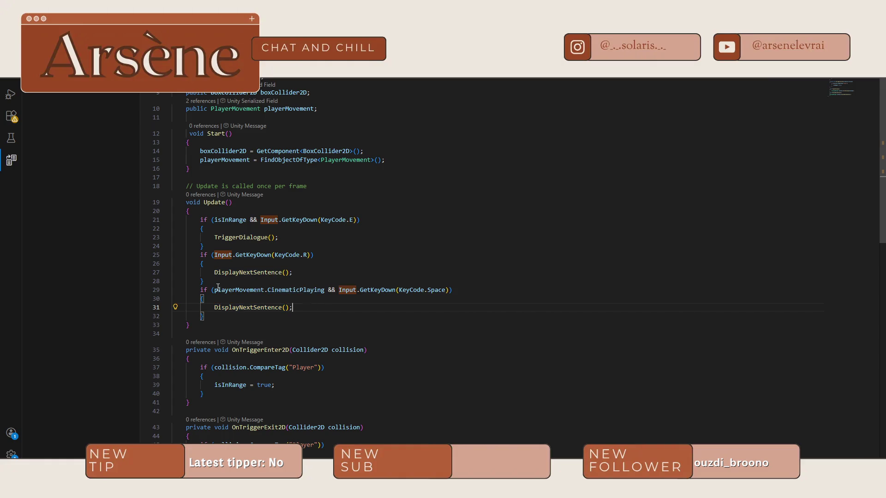
Double-check the new CinematicPlaying && Input.GetKeyDown(KeyCode.Space) condition on line 29
{"action": "mouse_move", "coordinate": [268, 291]}
{"action": "left_mouse_down"}
{"action": "mouse_move", "coordinate": [202, 299]}
{"action": "mouse_move", "coordinate": [293, 307]}
{"action": "left_mouse_up"}
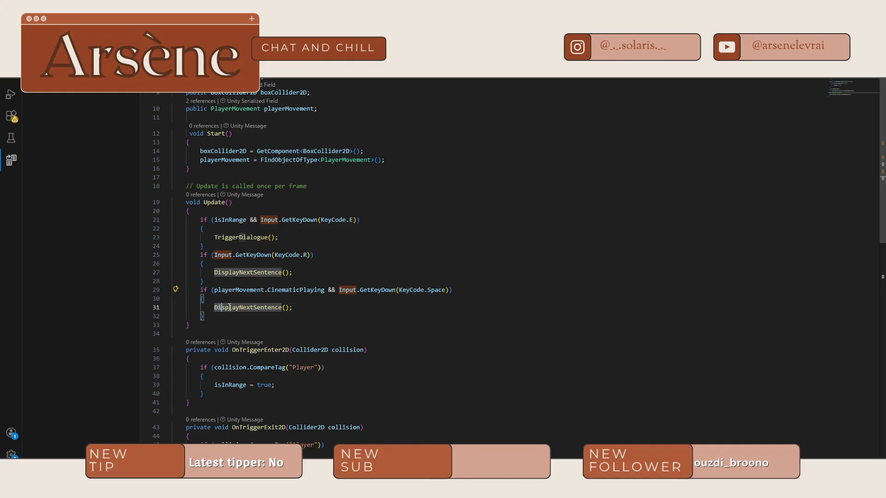
{"action": "left_click", "coordinate": [303, 307]}
{"action": "left_click", "coordinate": [306, 255]}
{"action": "left_click", "coordinate": [310, 300]}
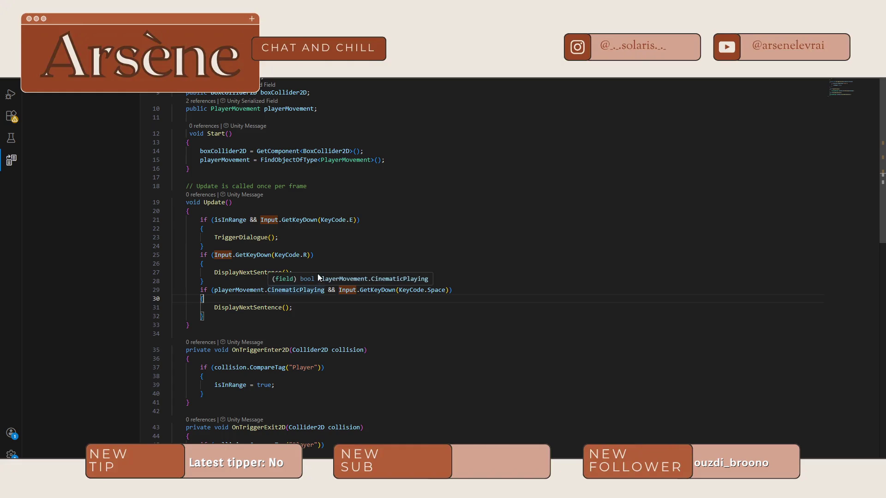
{"action": "mouse_move", "coordinate": [335, 290]}
{"action": "left_mouse_down"}
{"action": "mouse_move", "coordinate": [210, 291]}
{"action": "mouse_move", "coordinate": [264, 290]}
{"action": "left_mouse_up"}
{"action": "left_click_drag", "start_coordinate": [388, 291], "coordinate": [452, 290]}
{"action": "mouse_move", "coordinate": [293, 307]}
{"action": "left_mouse_down"}
{"action": "mouse_move", "coordinate": [213, 308]}
{"action": "mouse_move", "coordinate": [322, 310]}
{"action": "left_mouse_up"}
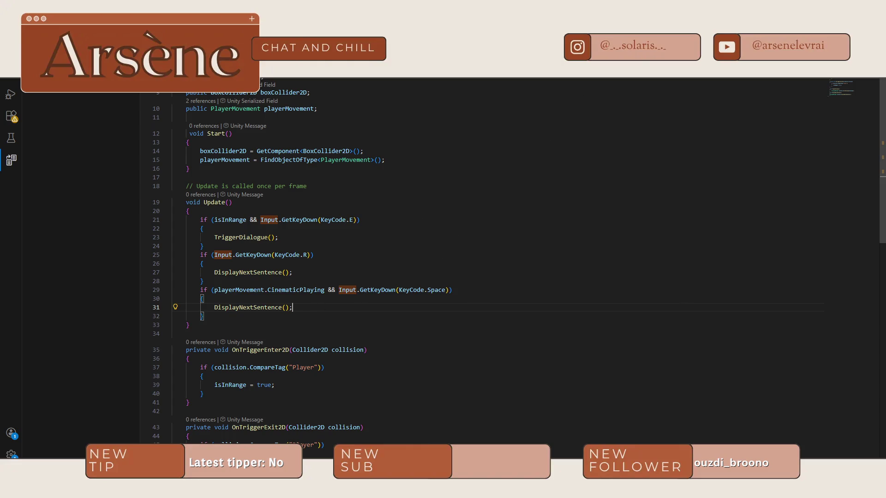
{"action": "key", "text": "alt+Tab"}
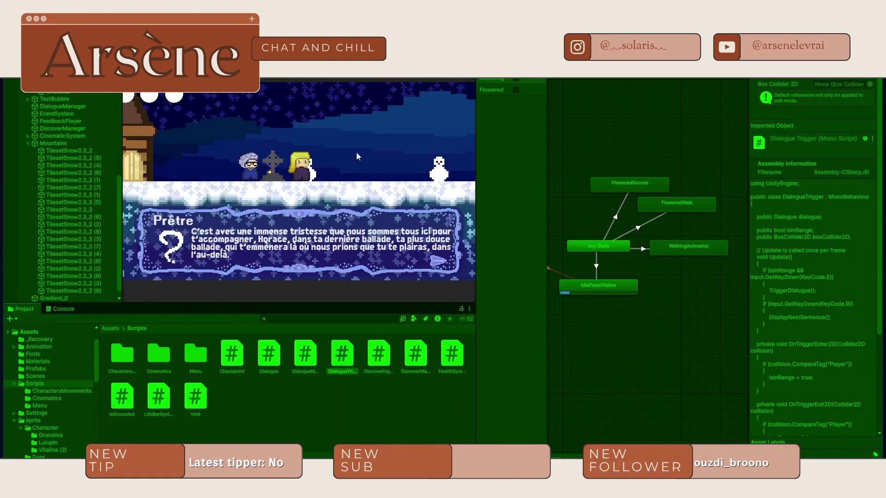
Restart Play mode and advance three cinematic narration lines with Space
{"action": "key", "text": "super+p"}
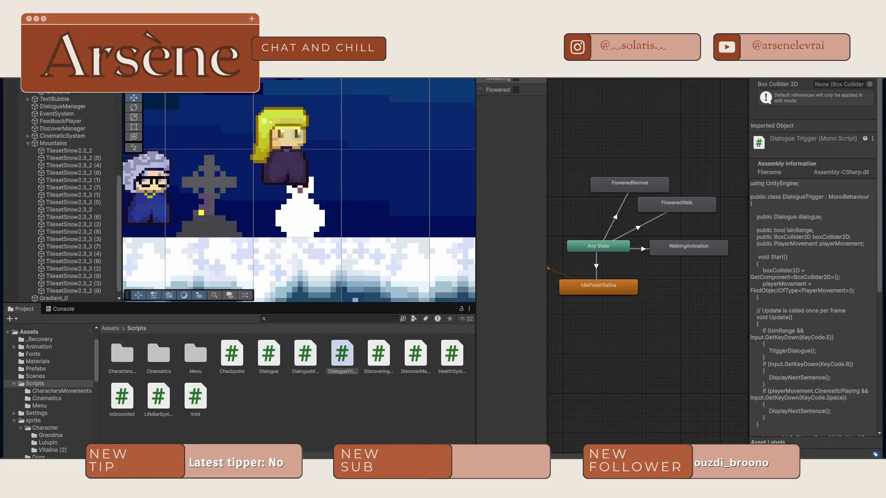
{"action": "key", "text": "super+p"}
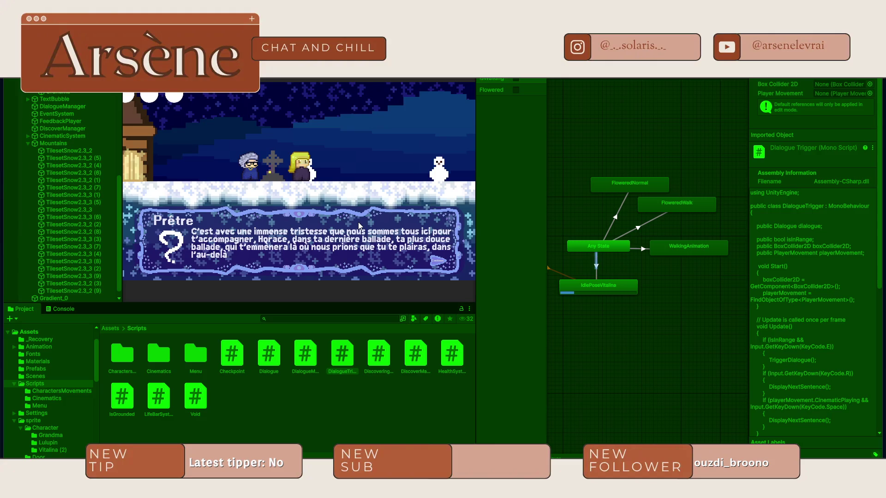
{"action": "key", "text": "space"}
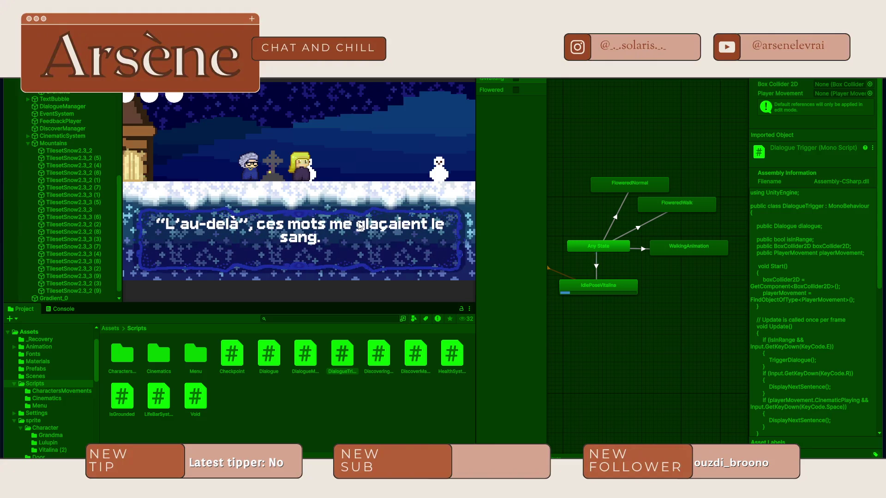
{"action": "key", "text": "space"}
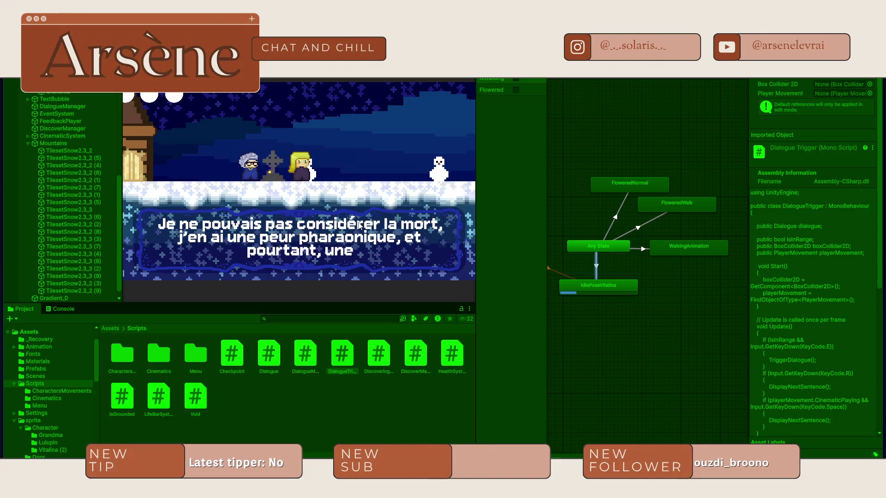
{"action": "key", "text": "space"}
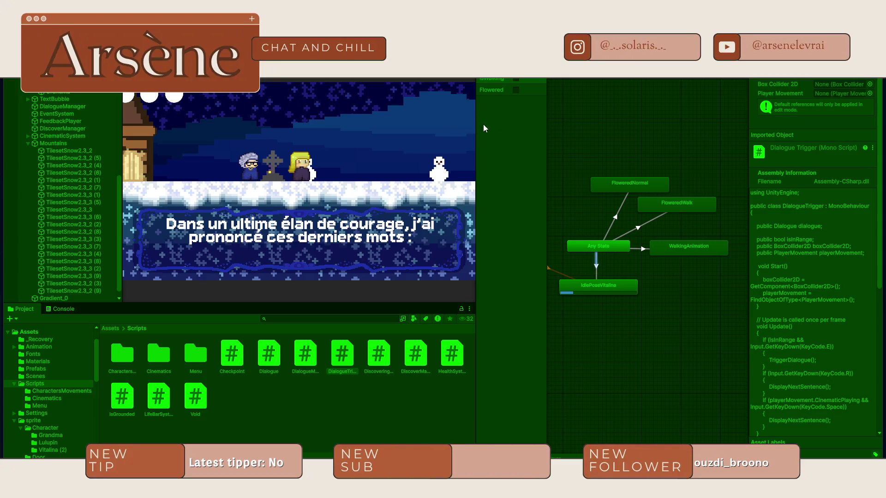
Continue the dialogue past Vitalina's and Mémé's lines to the Étrange Renard's line
{"action": "left_click", "coordinate": [513, 115]}
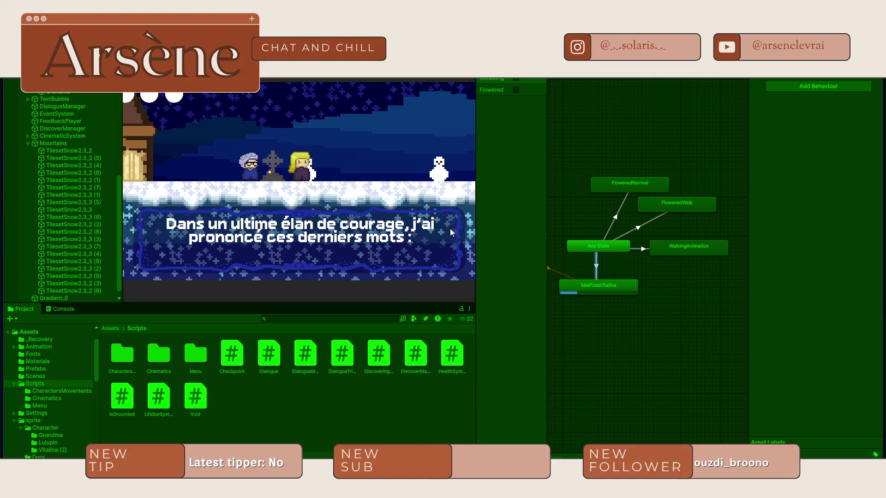
{"action": "left_click", "coordinate": [390, 206]}
{"action": "left_click", "coordinate": [389, 207]}
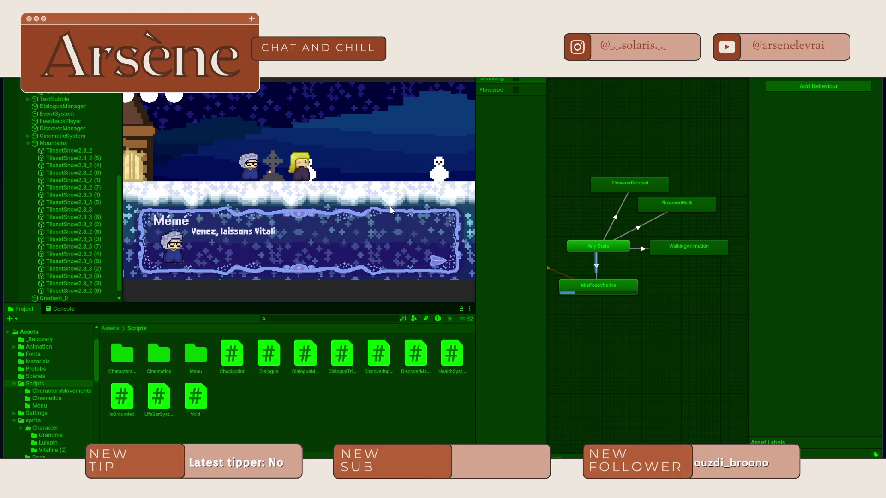
{"action": "left_click", "coordinate": [389, 207]}
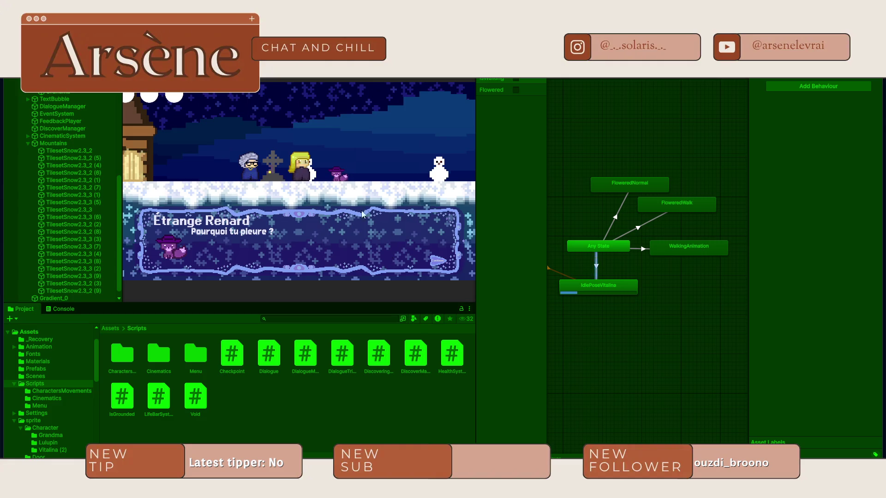
{"action": "key", "text": "alt+Tab"}
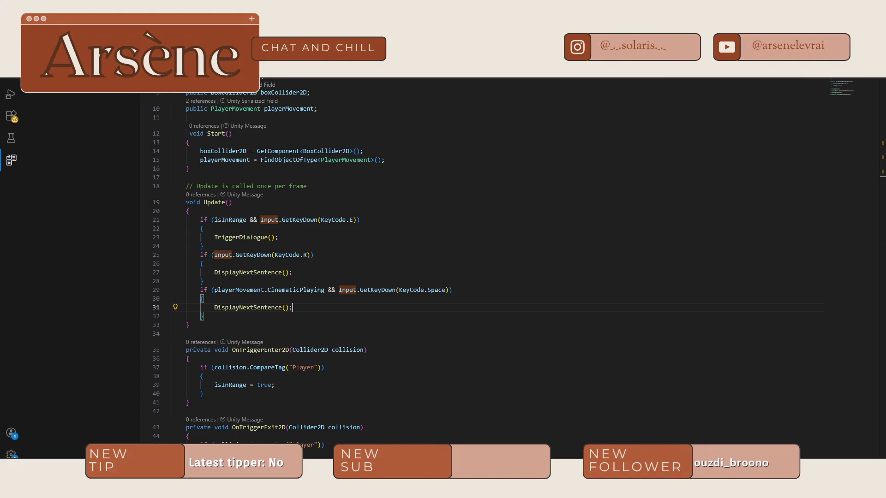
Bring up CharactersBasics.cs and select the < in line 27's sprite flip condition
{"action": "key", "text": "ctrl+Tab"}
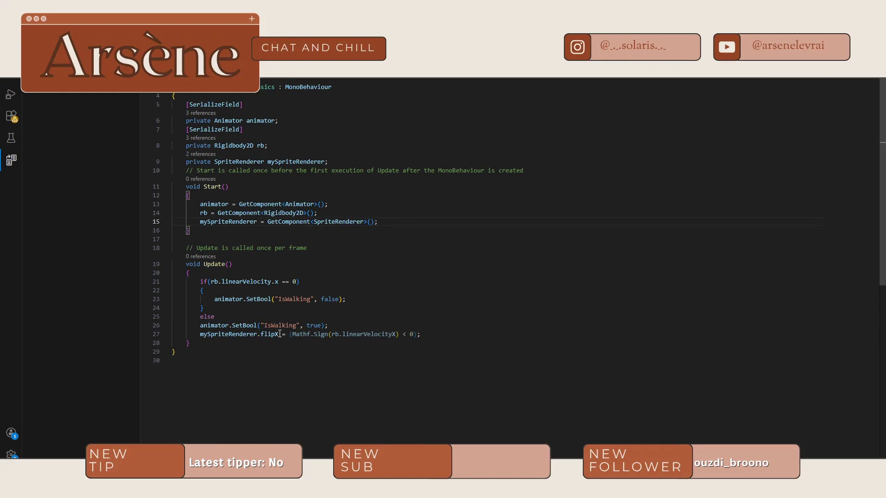
{"action": "left_click", "coordinate": [412, 335]}
{"action": "double_click", "coordinate": [405, 336]}
{"action": "key", "text": "alt+Tab"}
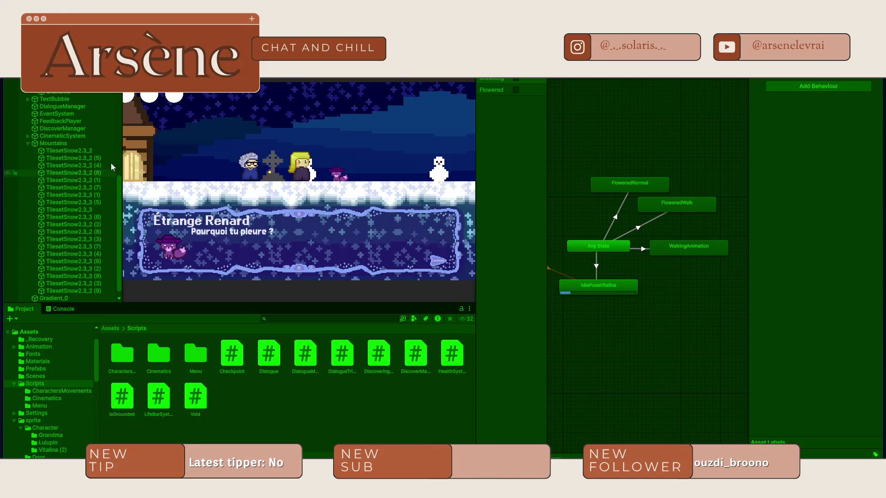
Select Lulupin, widen the Inspector, and toggle its Sprite Renderer Flip Y on then off
{"action": "scroll", "coordinate": [76, 141], "scroll_direction": "up", "scroll_amount": 10}
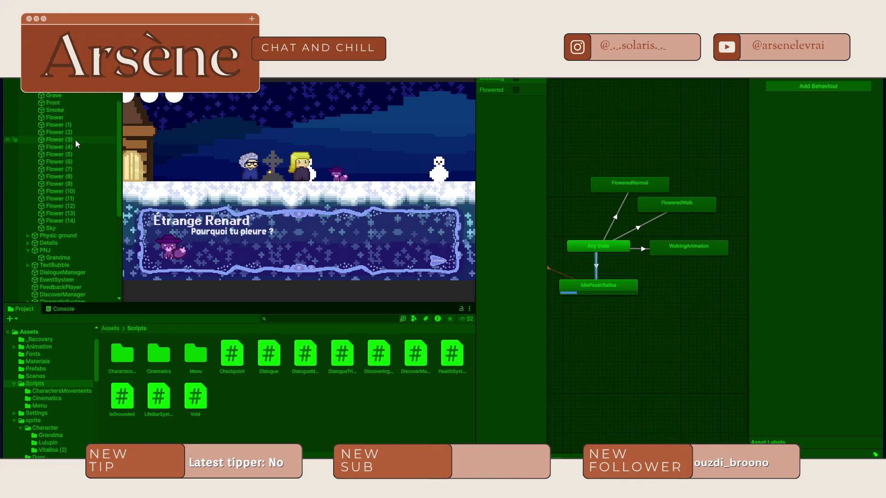
{"action": "left_click", "coordinate": [28, 116]}
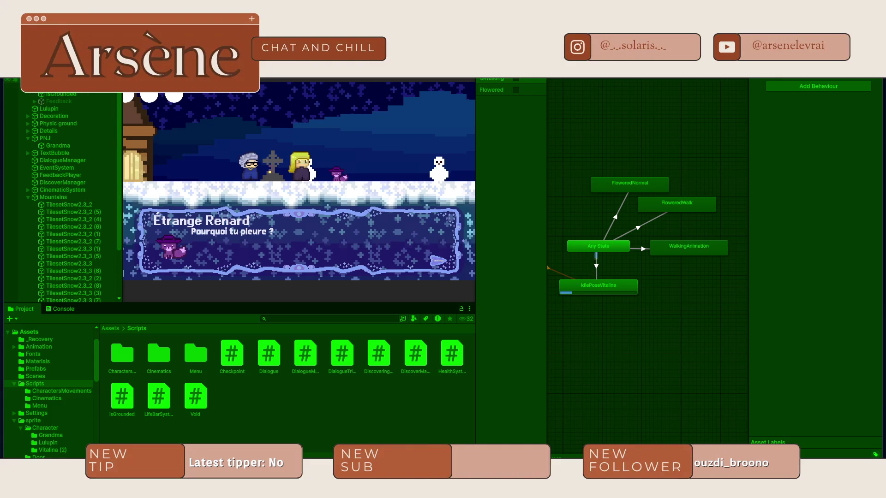
{"action": "left_click", "coordinate": [61, 109]}
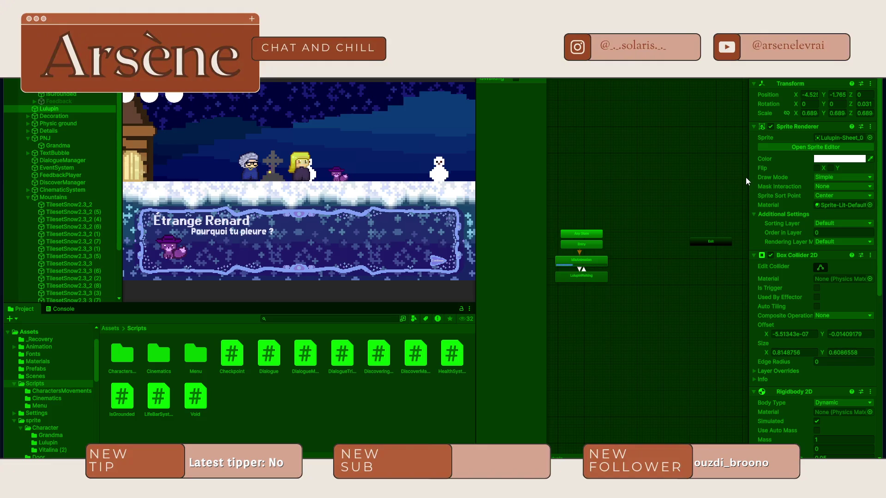
{"action": "left_click_drag", "start_coordinate": [746, 178], "coordinate": [640, 205]}
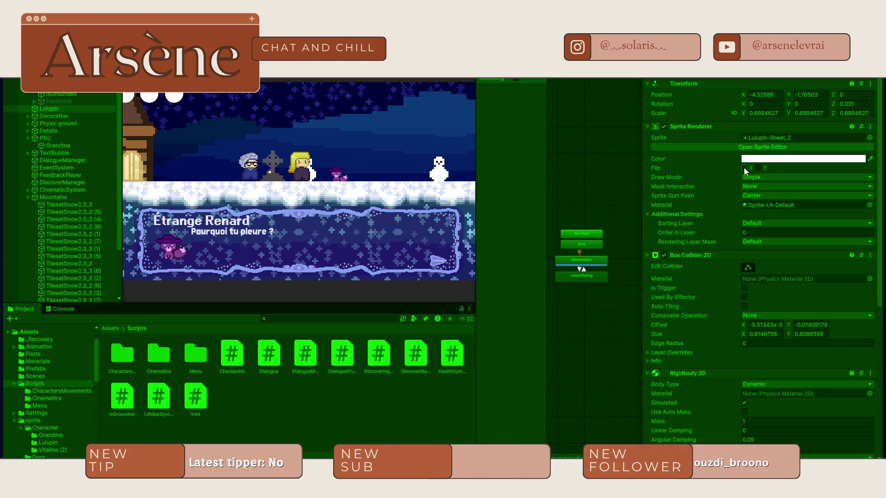
{"action": "left_click", "coordinate": [758, 168]}
{"action": "left_click", "coordinate": [758, 168]}
{"action": "key", "text": "alt+Tab"}
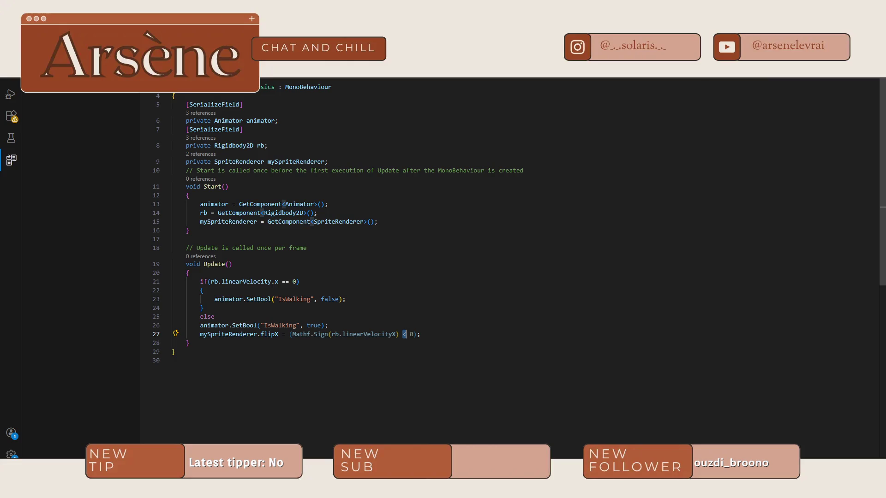
Change line 27 to flipX = (Mathf.Sign(rb.linearVelocityX) > 0), replacing < with >
{"action": "scroll", "coordinate": [620, 129], "scroll_direction": "down", "scroll_amount": 1}
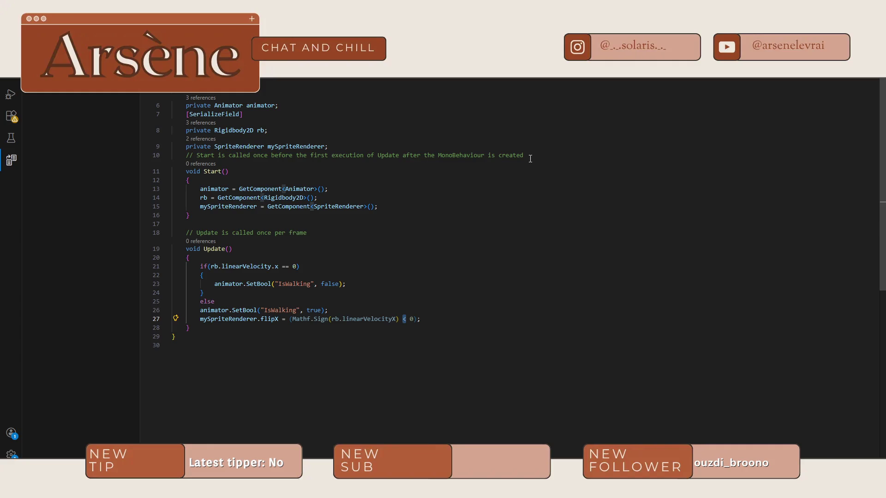
{"action": "left_click", "coordinate": [405, 323]}
{"action": "key", "text": "Up"}
{"action": "key", "text": "Delete"}
{"action": "type", "text": ">"}
{"action": "left_click", "coordinate": [500, 323]}
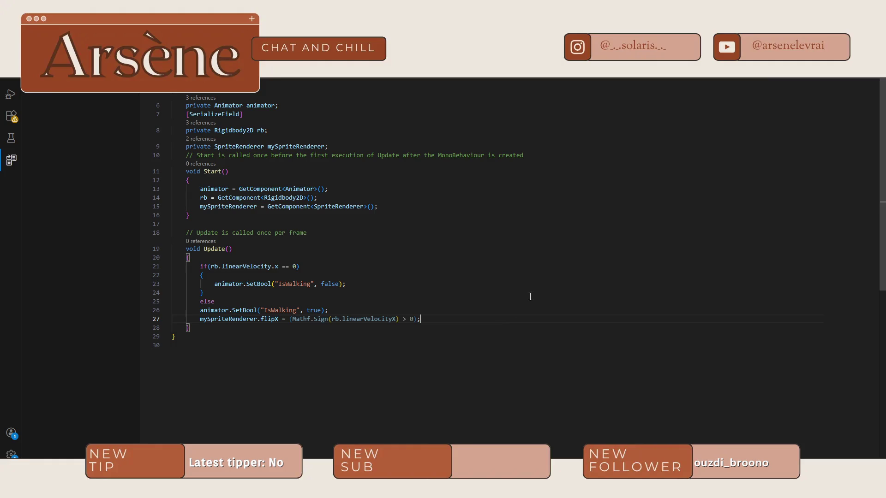
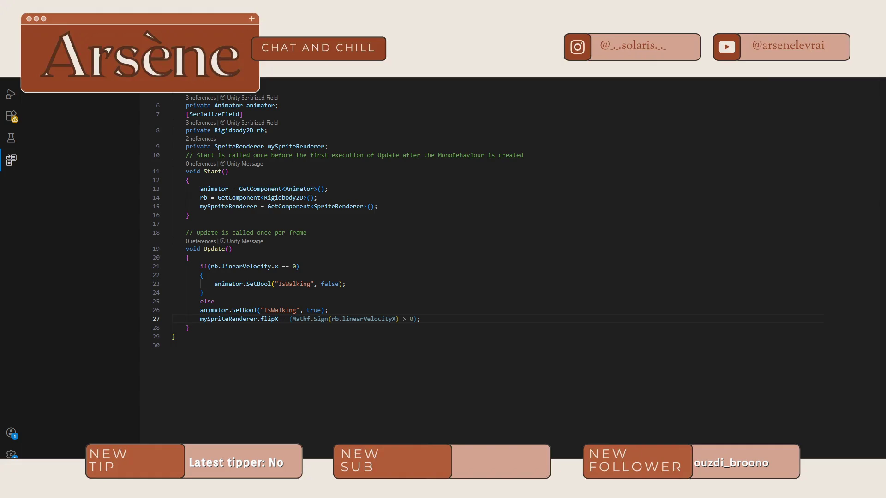
Switch from VS Code to the Crepusculum design document in Word
{"action": "left_click", "coordinate": [212, 439]}
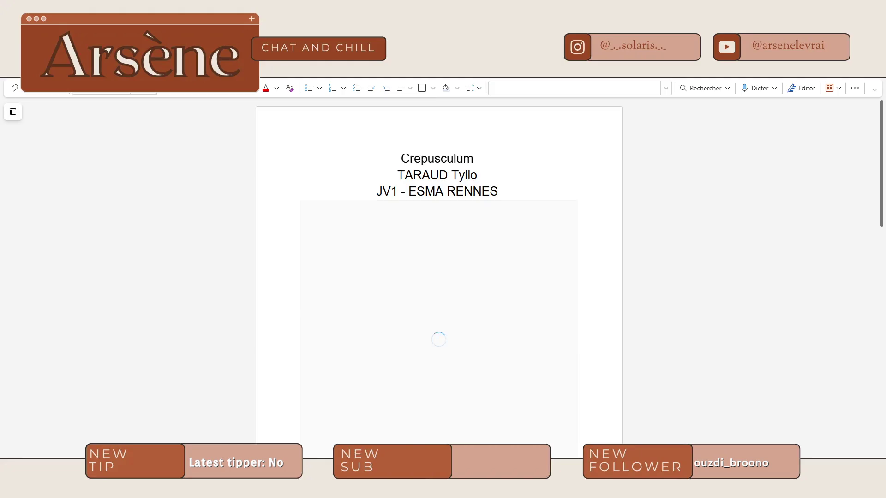
Scroll the Crepusculum document past its title lines down to the logo
{"action": "scroll", "coordinate": [793, 202], "scroll_direction": "down", "scroll_amount": 3}
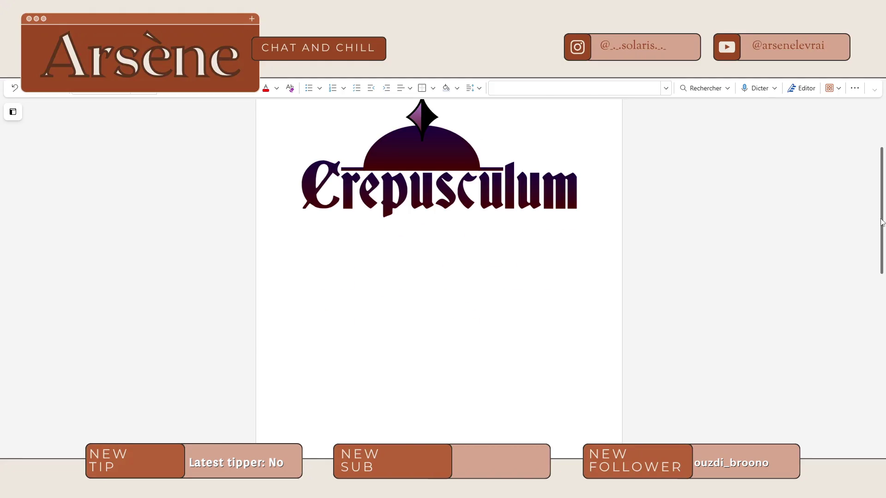
{"action": "scroll", "coordinate": [881, 259], "scroll_direction": "down", "scroll_amount": 3}
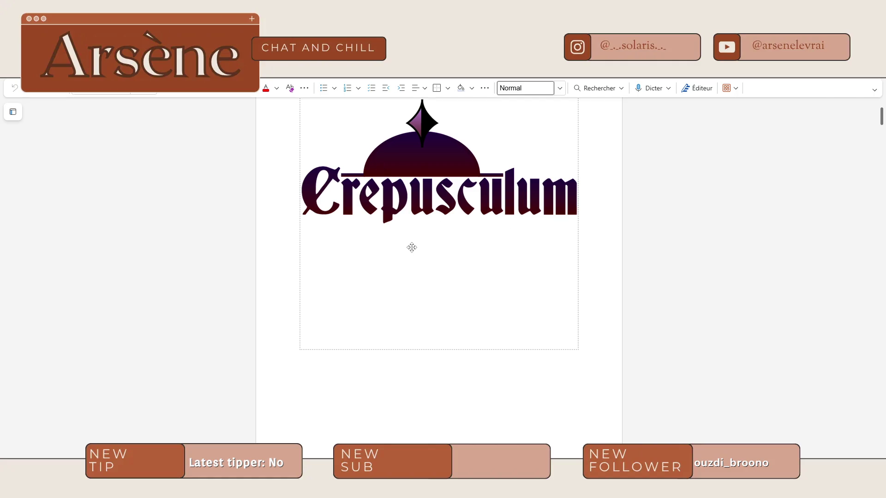
{"action": "scroll", "coordinate": [413, 244], "scroll_direction": "down", "scroll_amount": 4}
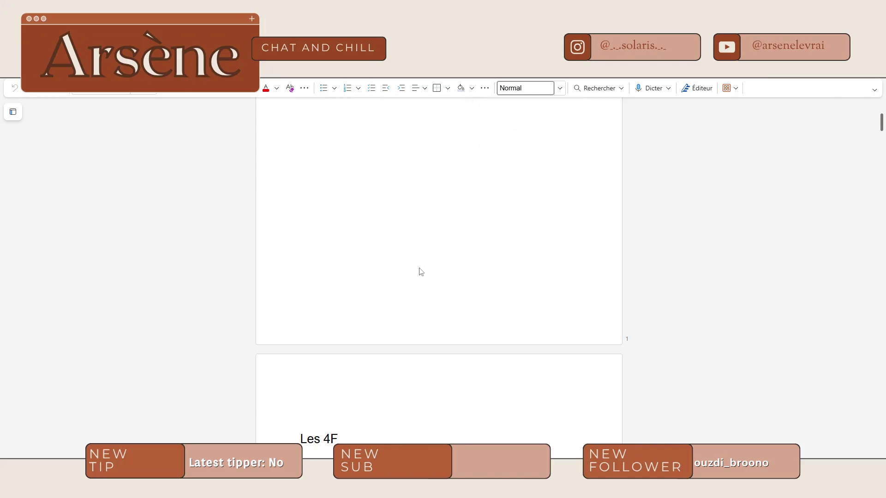
Highlight the blue review comments on the Forme and Fond paragraphs
{"action": "scroll", "coordinate": [461, 276], "scroll_direction": "down", "scroll_amount": 7}
{"action": "scroll", "coordinate": [315, 243], "scroll_direction": "up", "scroll_amount": 1}
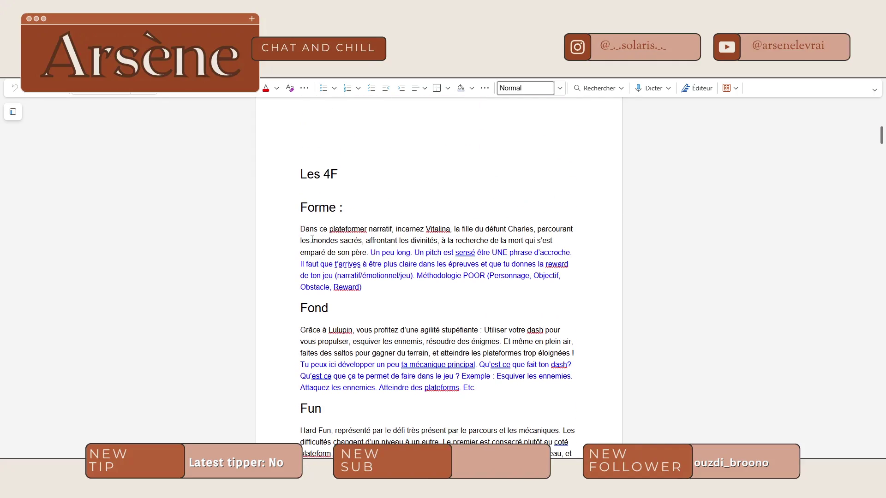
{"action": "left_click_drag", "start_coordinate": [303, 229], "coordinate": [367, 229]}
{"action": "left_click_drag", "start_coordinate": [363, 287], "coordinate": [371, 255]}
{"action": "left_click_drag", "start_coordinate": [300, 364], "coordinate": [495, 392]}
{"action": "left_click", "coordinate": [495, 391]}
Select the Les 4F heading and scroll through its Forme, Fond, Fun and Feeling parts
{"action": "scroll", "coordinate": [353, 180], "scroll_direction": "down", "scroll_amount": 2}
{"action": "scroll", "coordinate": [354, 178], "scroll_direction": "up", "scroll_amount": 2}
{"action": "triple_click", "coordinate": [304, 174]}
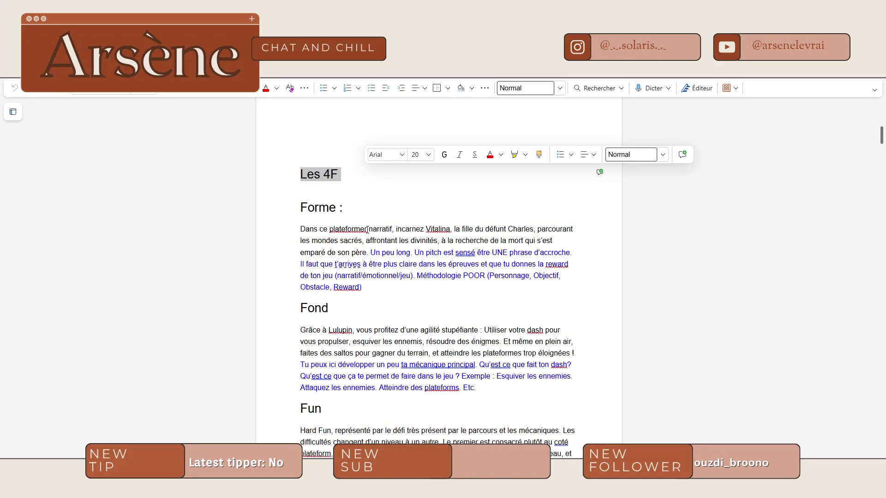
{"action": "scroll", "coordinate": [367, 230], "scroll_direction": "down", "scroll_amount": 4}
{"action": "scroll", "coordinate": [367, 230], "scroll_direction": "up", "scroll_amount": 2}
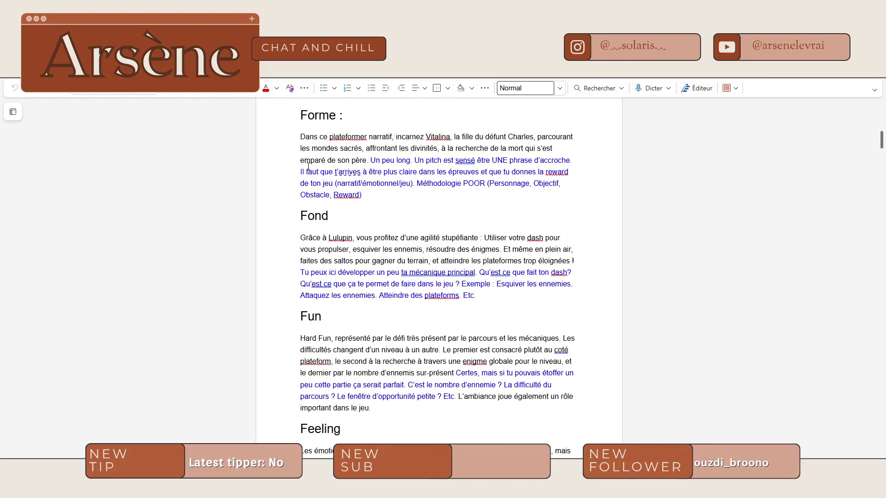
{"action": "scroll", "coordinate": [318, 181], "scroll_direction": "up", "scroll_amount": 1}
{"action": "scroll", "coordinate": [329, 236], "scroll_direction": "down", "scroll_amount": 2}
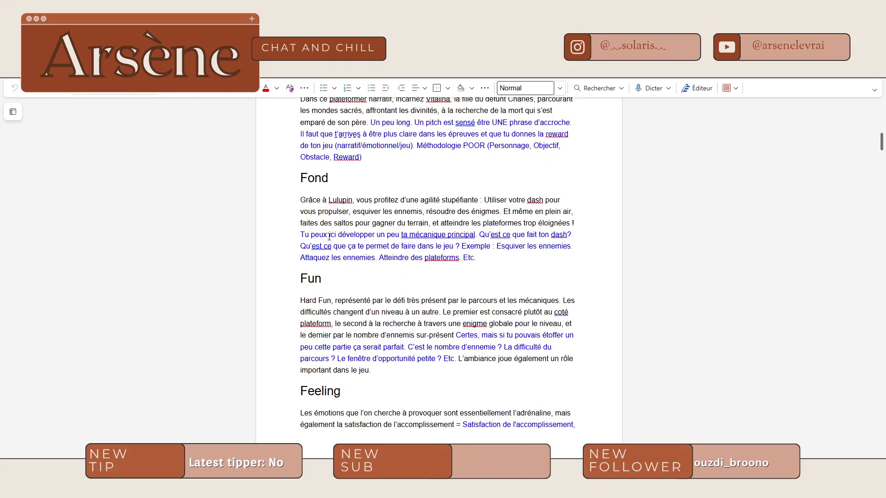
{"action": "scroll", "coordinate": [331, 372], "scroll_direction": "up", "scroll_amount": 2}
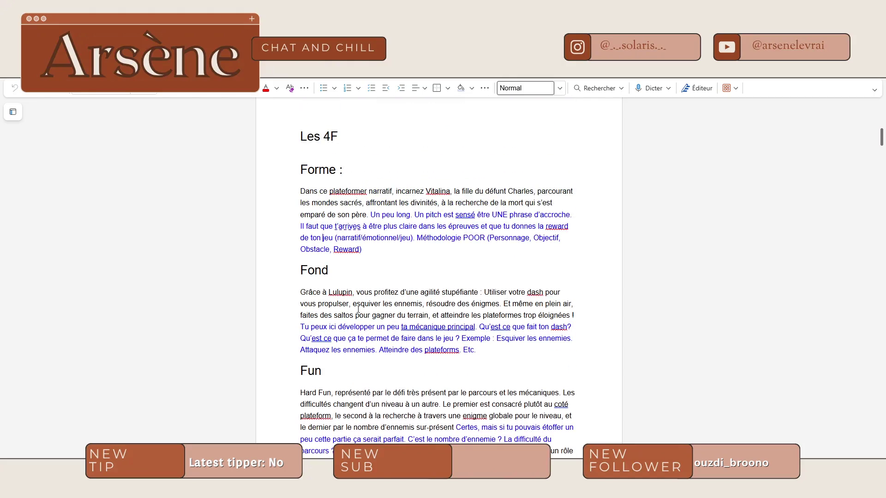
{"action": "scroll", "coordinate": [397, 303], "scroll_direction": "down", "scroll_amount": 3}
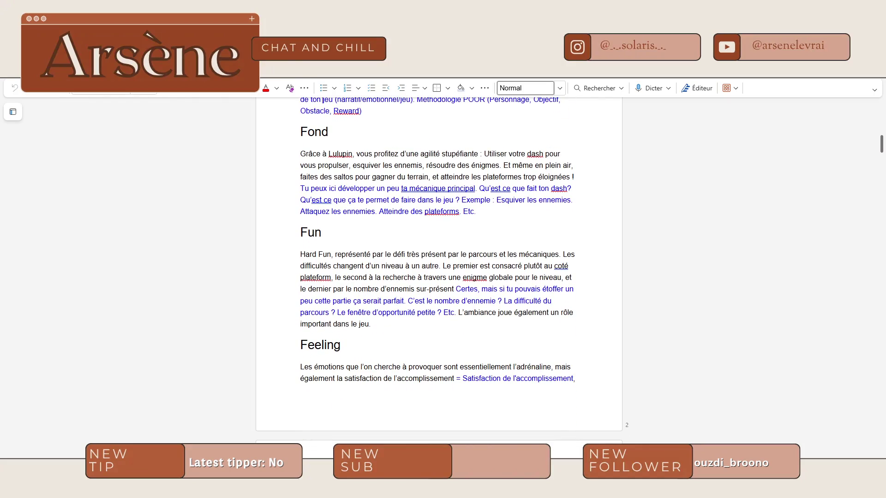
{"action": "key", "text": "ctrl+t"}
Search Google for '4f meaning', refine it to '4f game', and open the L'influx article
{"action": "type", "text": "4f"}
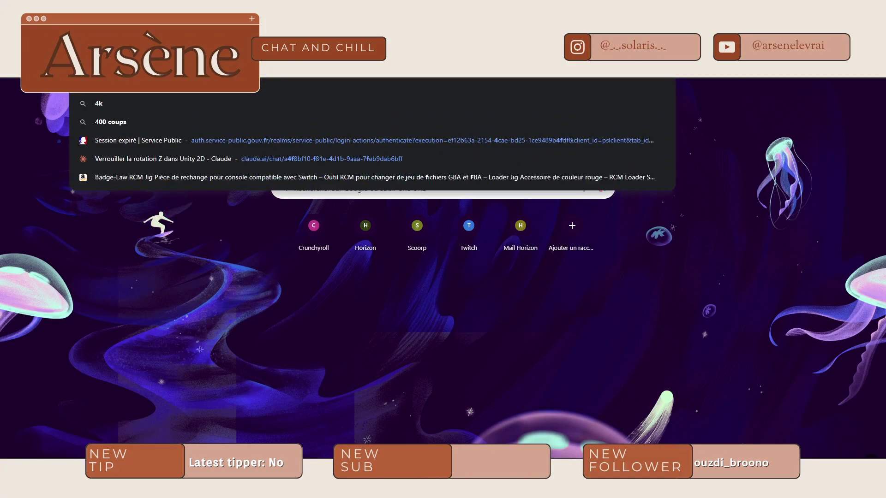
{"action": "type", "text": " meaning"}
{"action": "key", "text": "Return"}
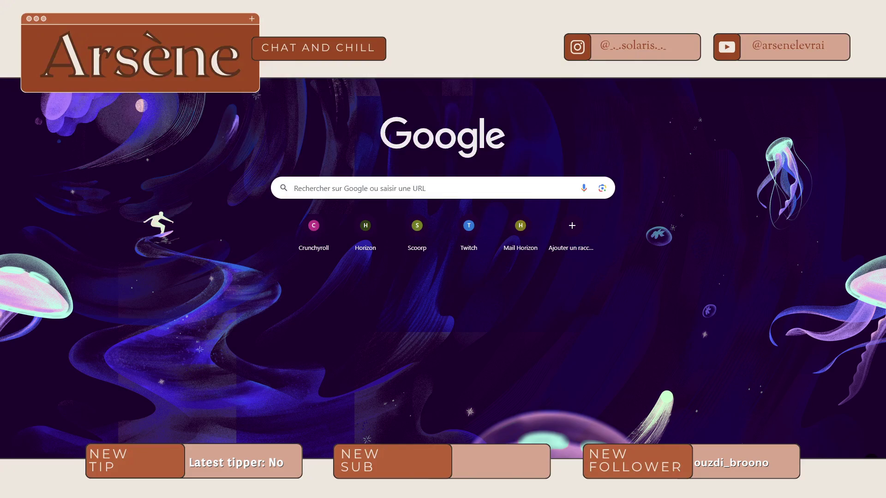
{"action": "key", "text": "slash"}
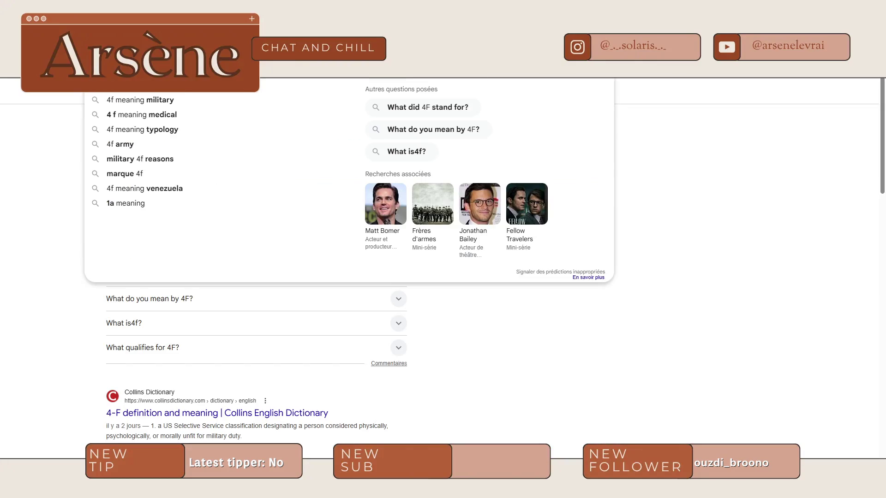
{"action": "key", "text": "BackSpace"}
{"action": "key", "text": "BackSpace"}
{"action": "key", "text": "BackSpace"}
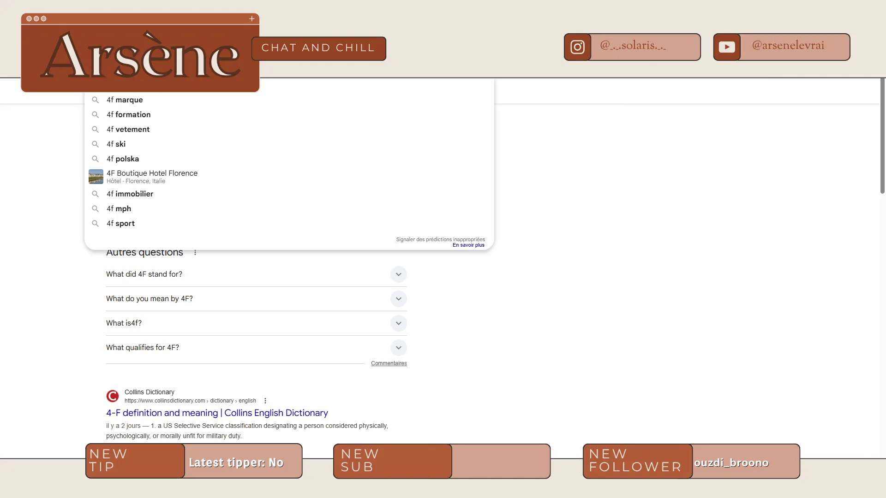
{"action": "type", "text": "game"}
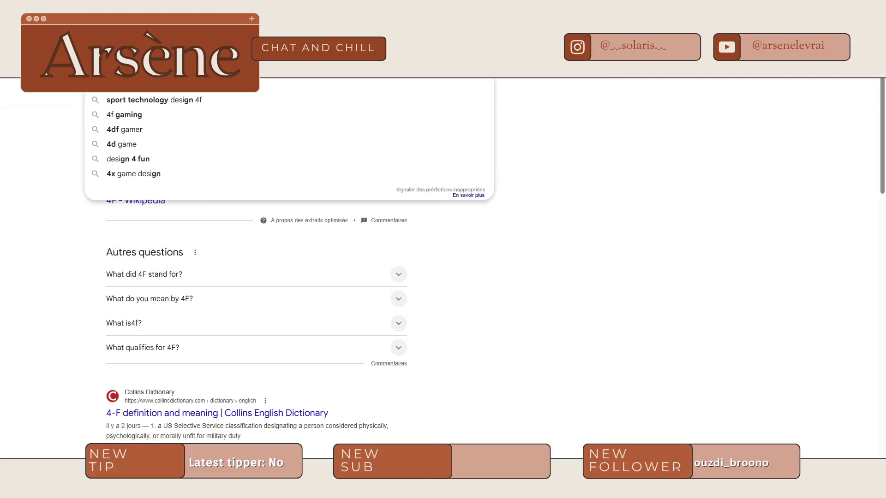
{"action": "key", "text": "Return"}
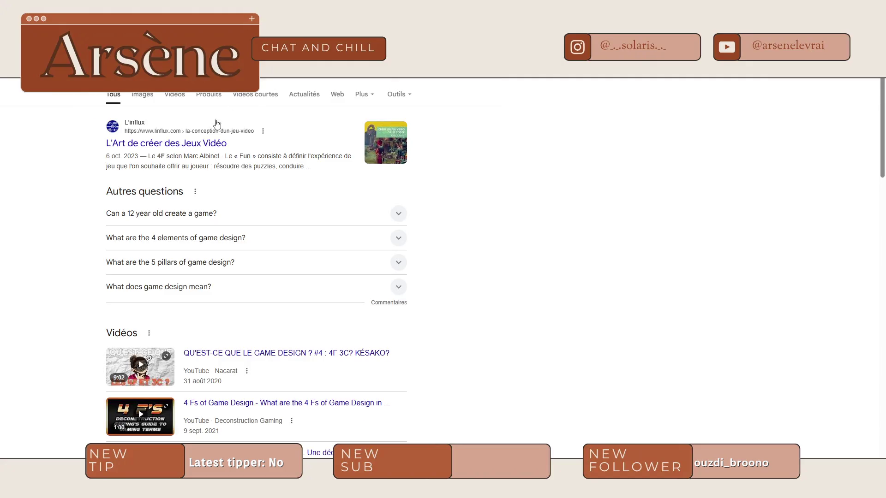
{"action": "left_click", "coordinate": [196, 136]}
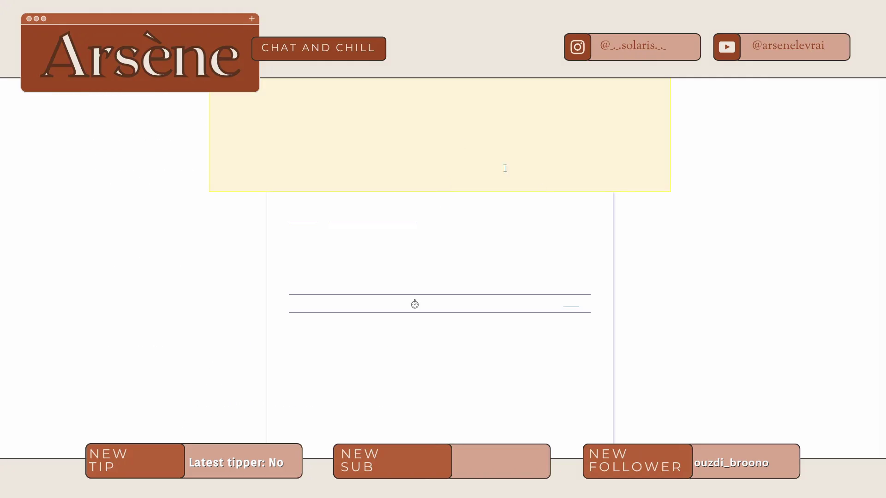
Refuse the L'influx cookie banner and scroll to the Le 4F selon Marc Albinet section
{"action": "scroll", "coordinate": [331, 361], "scroll_direction": "down", "scroll_amount": 5}
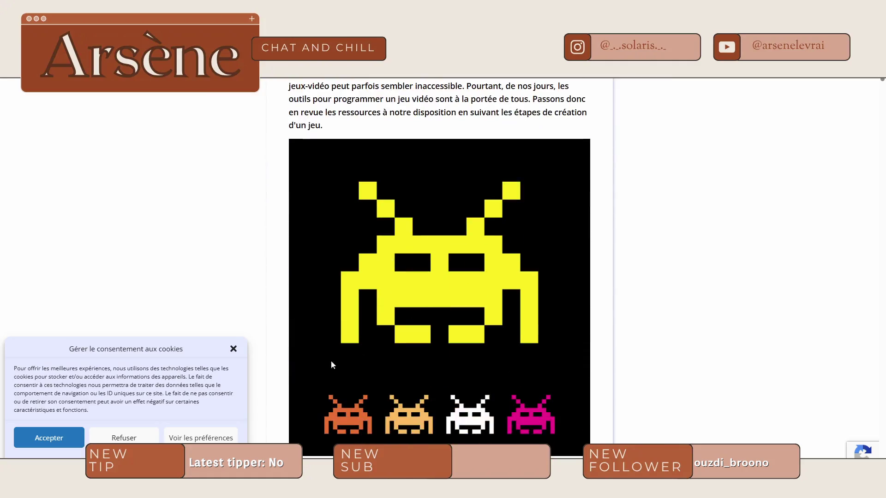
{"action": "left_click", "coordinate": [141, 438]}
{"action": "scroll", "coordinate": [508, 254], "scroll_direction": "down", "scroll_amount": 1}
{"action": "scroll", "coordinate": [509, 256], "scroll_direction": "up", "scroll_amount": 4}
{"action": "scroll", "coordinate": [511, 258], "scroll_direction": "down", "scroll_amount": 13}
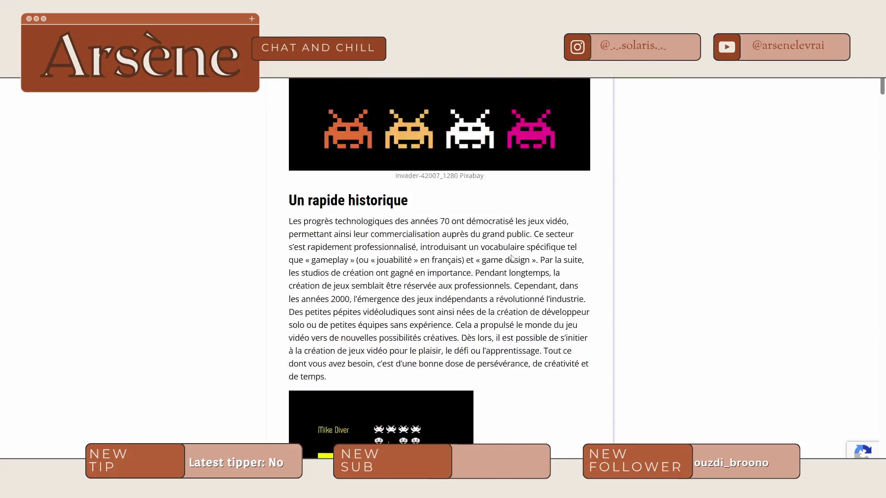
{"action": "scroll", "coordinate": [510, 257], "scroll_direction": "up", "scroll_amount": 7}
{"action": "scroll", "coordinate": [490, 242], "scroll_direction": "down", "scroll_amount": 15}
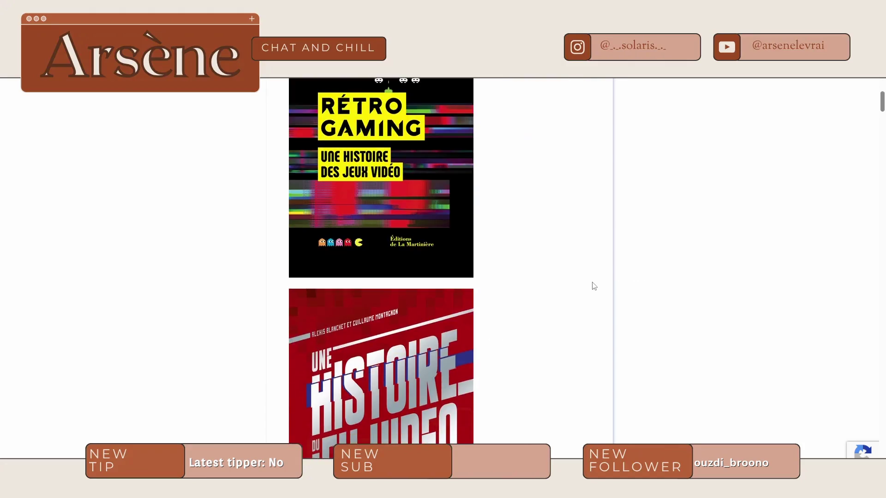
{"action": "scroll", "coordinate": [589, 291], "scroll_direction": "up", "scroll_amount": 2}
{"action": "scroll", "coordinate": [539, 281], "scroll_direction": "down", "scroll_amount": 1}
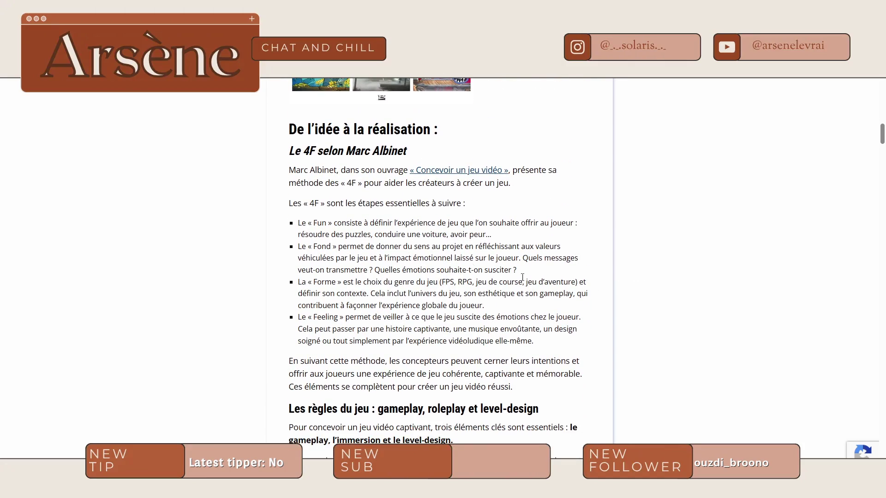
Highlight the 4F intro and the Fun, Fond, Forme and Feeling definitions, then return to Word
{"action": "left_click_drag", "start_coordinate": [293, 203], "coordinate": [469, 205]}
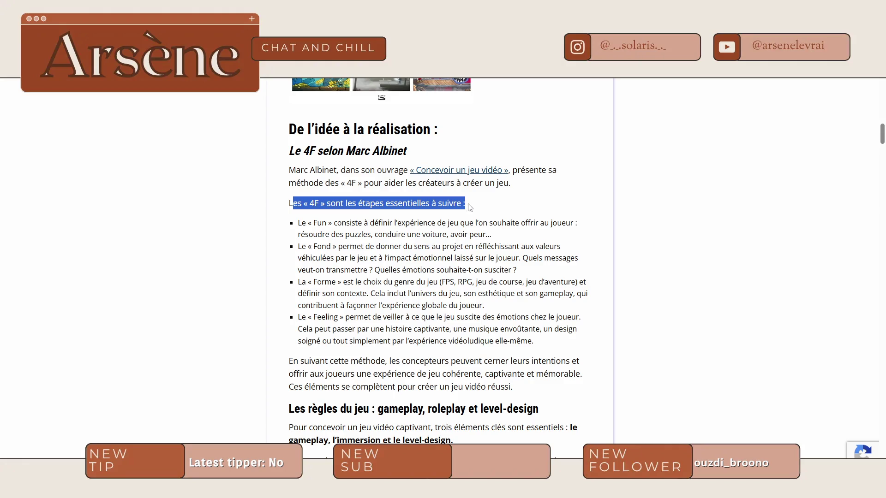
{"action": "left_click_drag", "start_coordinate": [301, 223], "coordinate": [552, 223]}
{"action": "mouse_move", "coordinate": [332, 246]}
{"action": "left_mouse_down"}
{"action": "mouse_move", "coordinate": [565, 246]}
{"action": "mouse_move", "coordinate": [413, 260]}
{"action": "left_mouse_up"}
{"action": "scroll", "coordinate": [406, 247], "scroll_direction": "down", "scroll_amount": 1}
{"action": "left_click_drag", "start_coordinate": [337, 235], "coordinate": [416, 234]}
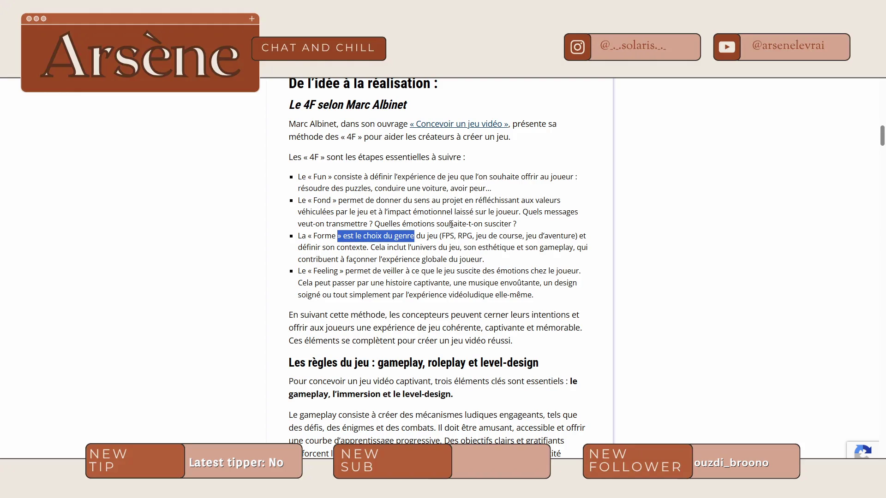
{"action": "left_click_drag", "start_coordinate": [451, 229], "coordinate": [450, 247]}
{"action": "left_click", "coordinate": [317, 282]}
{"action": "left_click_drag", "start_coordinate": [345, 271], "coordinate": [575, 270]}
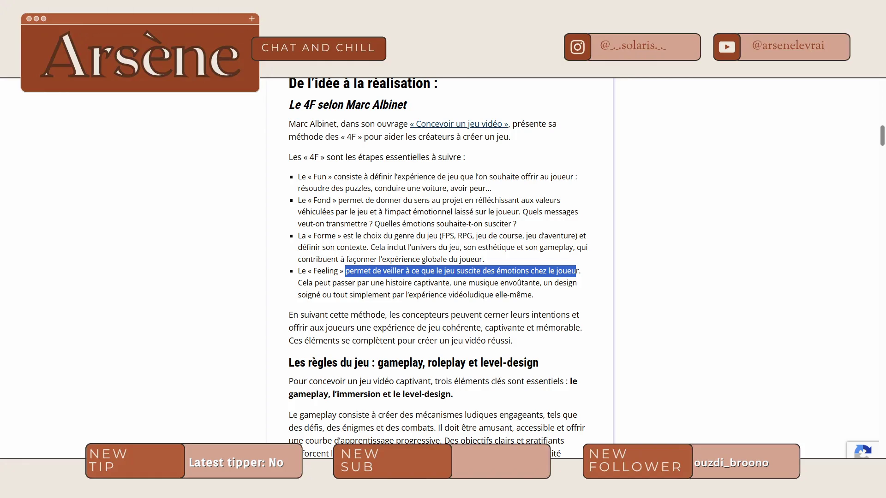
{"action": "key", "text": "alt+Tab"}
{"action": "scroll", "coordinate": [471, 299], "scroll_direction": "up", "scroll_amount": 5}
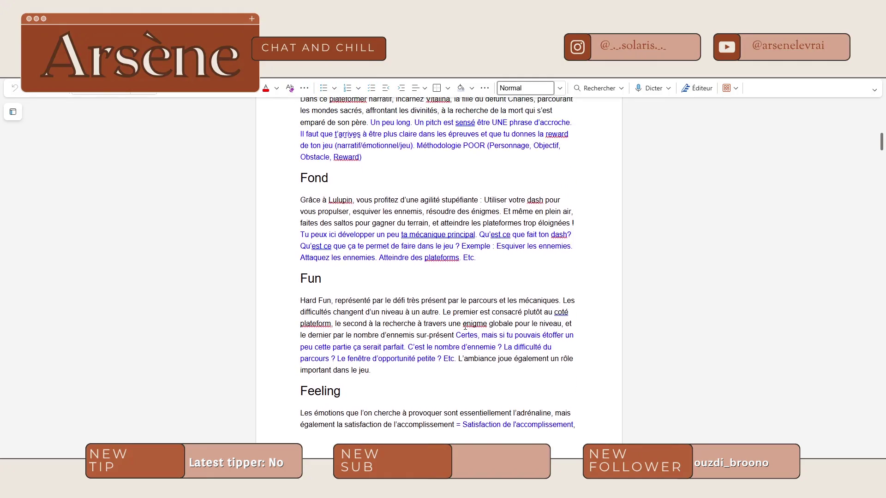
{"action": "left_click_drag", "start_coordinate": [294, 197], "coordinate": [393, 194]}
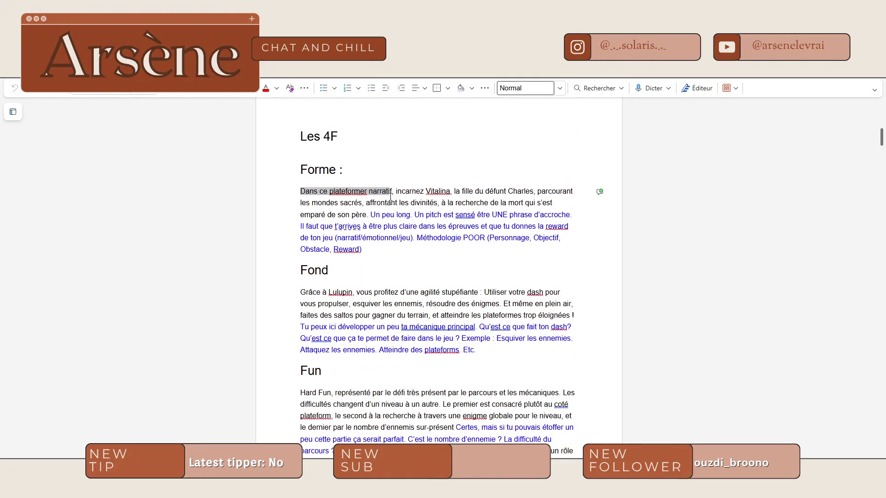
{"action": "double_click", "coordinate": [318, 171]}
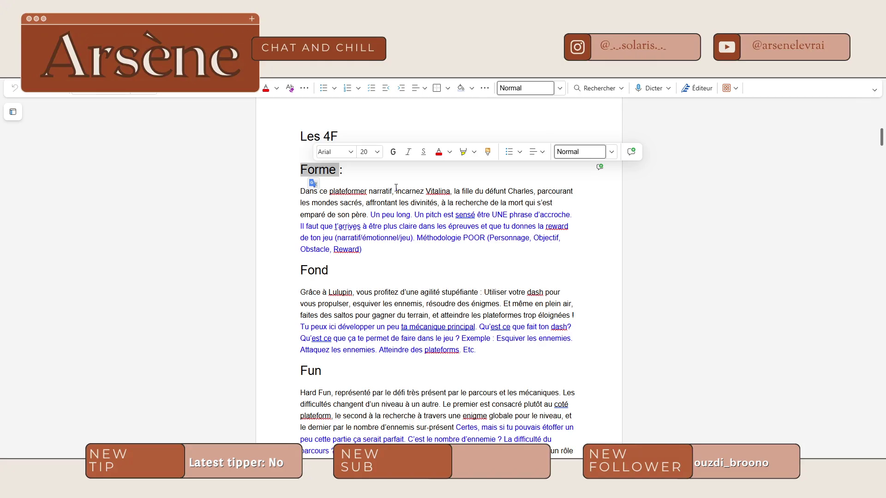
{"action": "left_click_drag", "start_coordinate": [332, 191], "coordinate": [427, 192]}
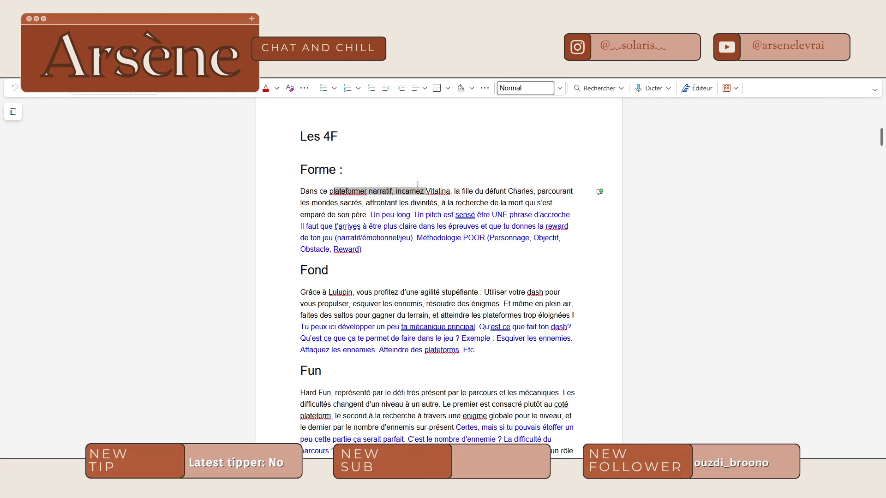
{"action": "left_click", "coordinate": [415, 191]}
{"action": "left_click_drag", "start_coordinate": [455, 191], "coordinate": [535, 189]}
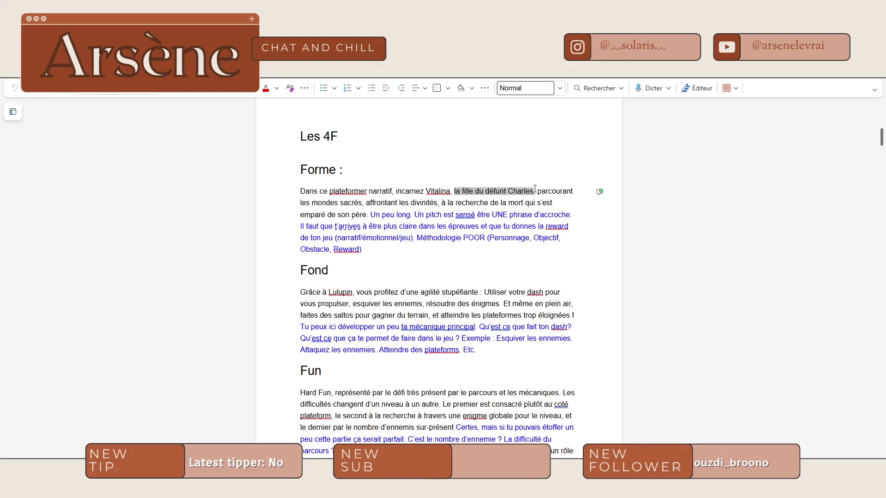
{"action": "mouse_move", "coordinate": [537, 191]}
{"action": "left_mouse_down"}
{"action": "mouse_move", "coordinate": [480, 205]}
{"action": "mouse_move", "coordinate": [355, 206]}
{"action": "mouse_move", "coordinate": [523, 205]}
{"action": "mouse_move", "coordinate": [369, 215]}
{"action": "left_mouse_up"}
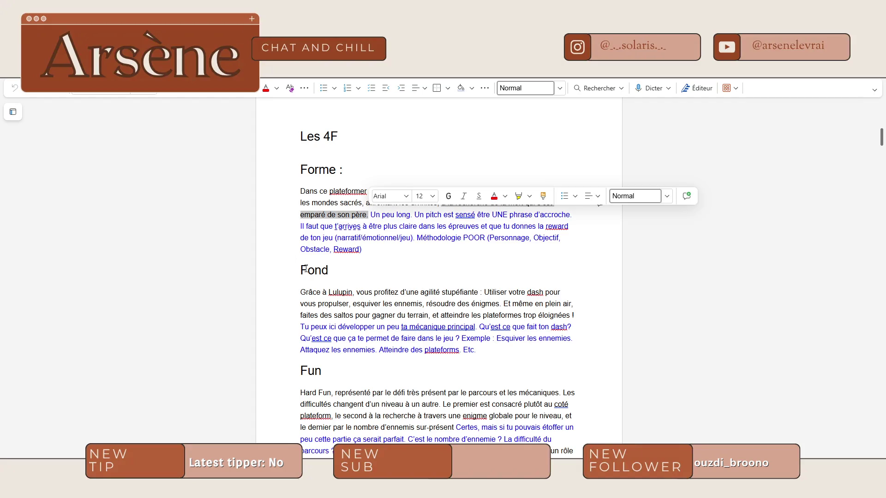
{"action": "scroll", "coordinate": [405, 275], "scroll_direction": "down", "scroll_amount": 4}
{"action": "scroll", "coordinate": [418, 253], "scroll_direction": "up", "scroll_amount": 2}
{"action": "left_click_drag", "start_coordinate": [300, 201], "coordinate": [381, 203]}
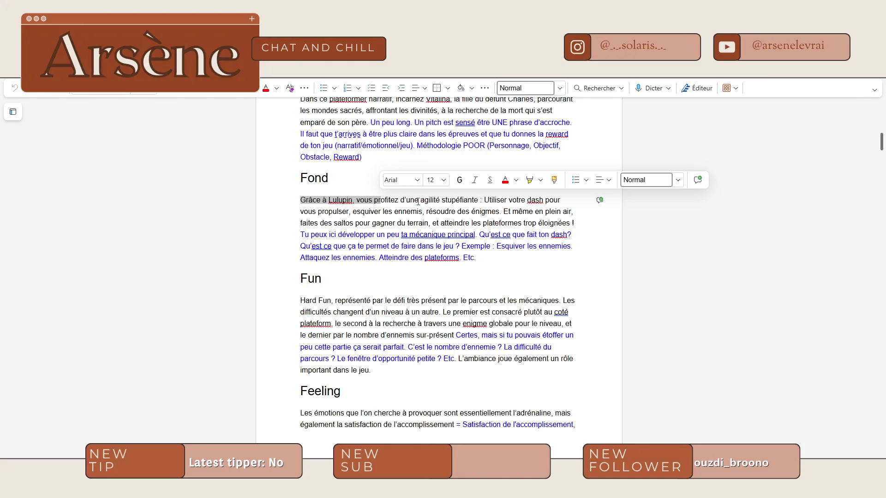
{"action": "mouse_move", "coordinate": [396, 213]}
{"action": "left_mouse_down"}
{"action": "mouse_move", "coordinate": [529, 216]}
{"action": "mouse_move", "coordinate": [387, 223]}
{"action": "mouse_move", "coordinate": [534, 227]}
{"action": "left_mouse_up"}
{"action": "left_click", "coordinate": [503, 210]}
{"action": "scroll", "coordinate": [534, 228], "scroll_direction": "down", "scroll_amount": 3}
{"action": "scroll", "coordinate": [307, 214], "scroll_direction": "up", "scroll_amount": 1}
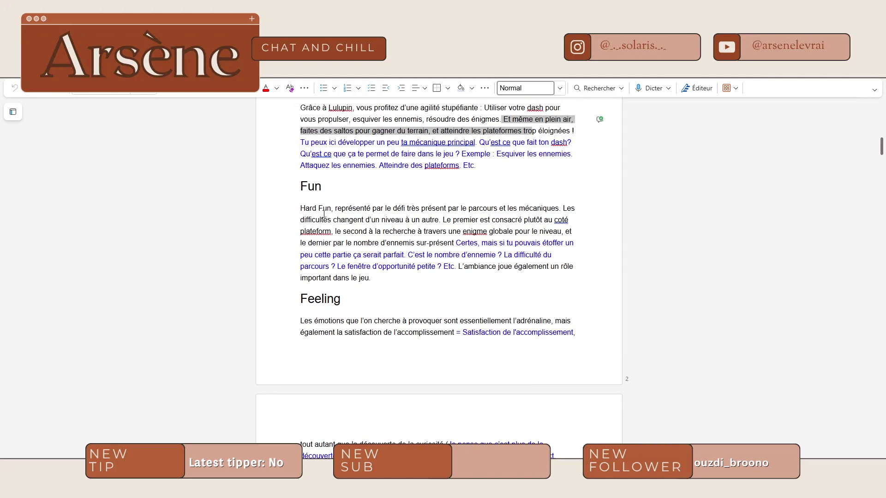
{"action": "double_click", "coordinate": [306, 208]}
{"action": "left_click", "coordinate": [352, 208]}
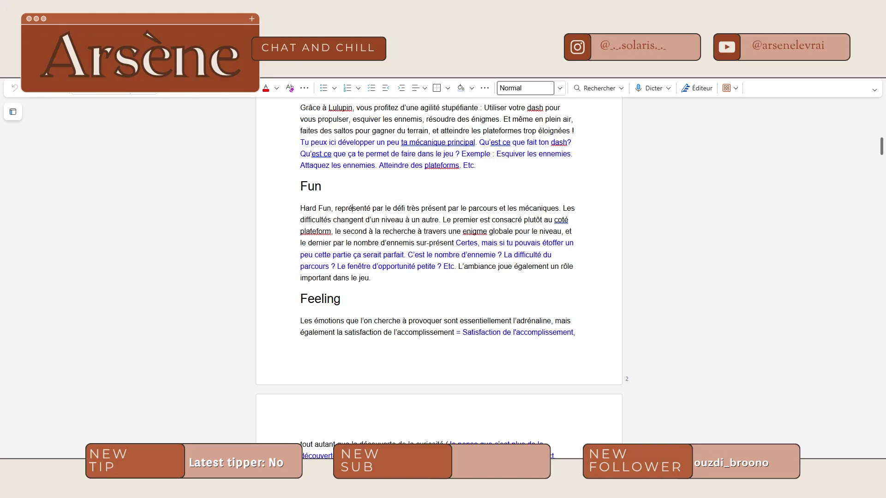
{"action": "key", "text": "alt+Tab"}
Search 'les types de fun', read the expanded Reddit post's table, then return to the results
{"action": "type", "text": "les "}
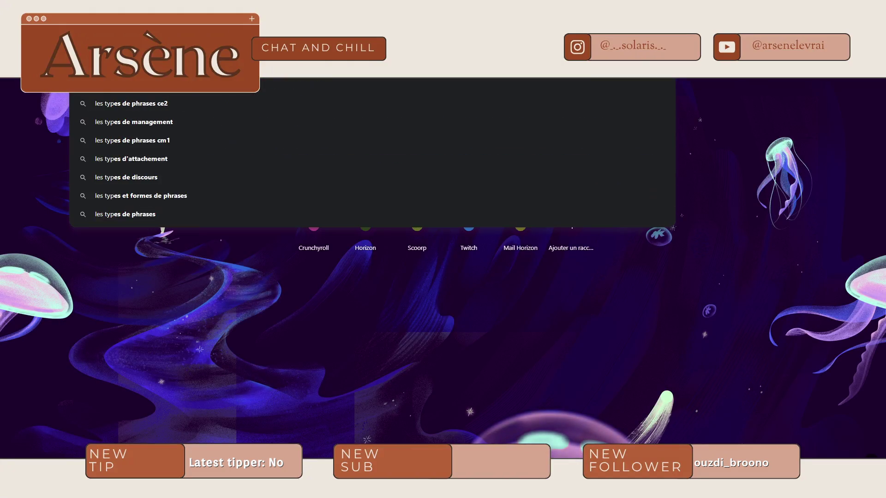
{"action": "type", "text": "types de fun"}
{"action": "key", "text": "Return"}
{"action": "scroll", "coordinate": [346, 283], "scroll_direction": "down", "scroll_amount": 5}
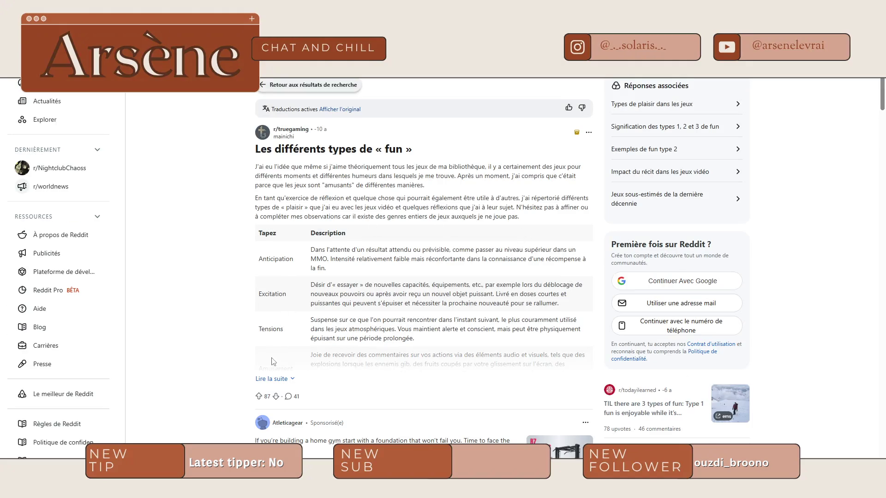
{"action": "left_click", "coordinate": [266, 378]}
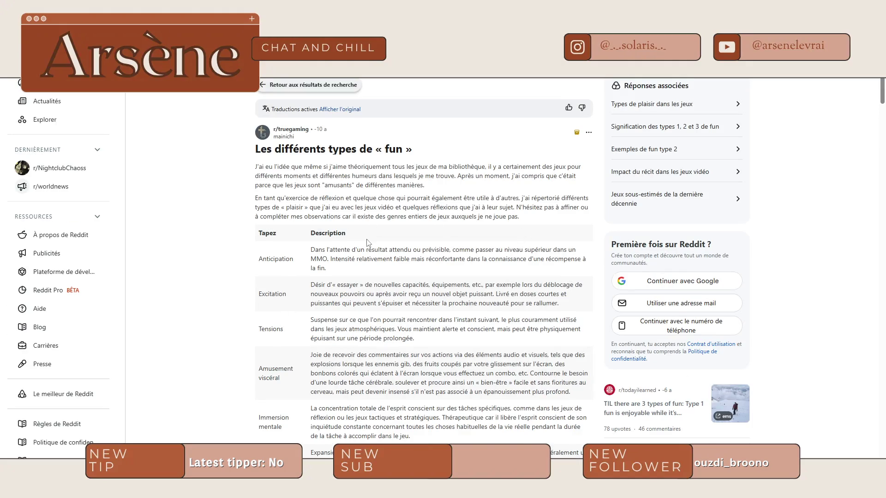
{"action": "scroll", "coordinate": [367, 239], "scroll_direction": "down", "scroll_amount": 5}
{"action": "scroll", "coordinate": [367, 239], "scroll_direction": "down", "scroll_amount": 3}
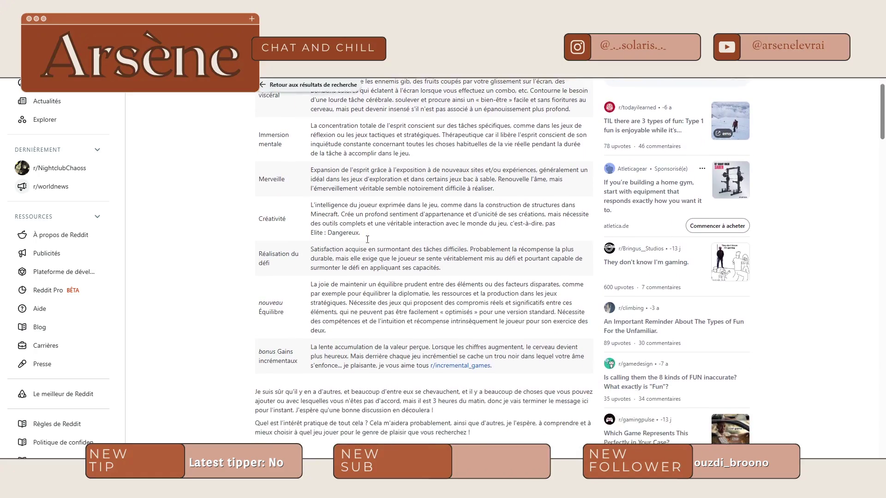
{"action": "left_click", "coordinate": [275, 86]}
{"action": "scroll", "coordinate": [243, 296], "scroll_direction": "down", "scroll_amount": 5}
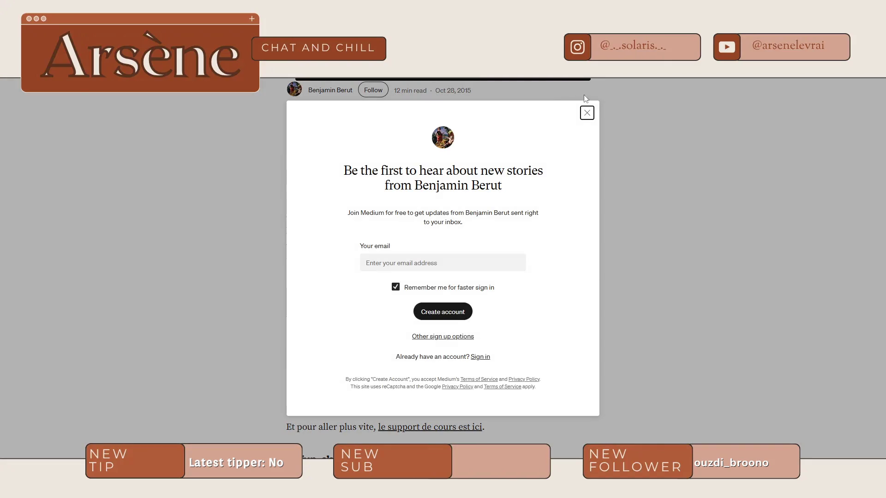
Dismiss Medium's signup prompt and start reading the Fun et gamification article
{"action": "left_click", "coordinate": [587, 113]}
{"action": "scroll", "coordinate": [510, 286], "scroll_direction": "down", "scroll_amount": 3}
{"action": "scroll", "coordinate": [509, 282], "scroll_direction": "down", "scroll_amount": 4}
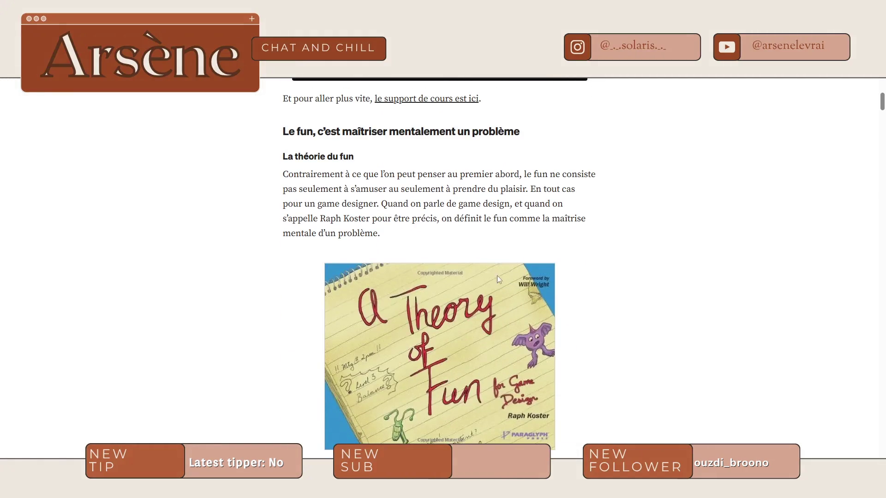
{"action": "double_click", "coordinate": [331, 217]}
{"action": "left_click", "coordinate": [485, 224]}
{"action": "scroll", "coordinate": [489, 223], "scroll_direction": "down", "scroll_amount": 5}
{"action": "scroll", "coordinate": [490, 222], "scroll_direction": "up", "scroll_amount": 2}
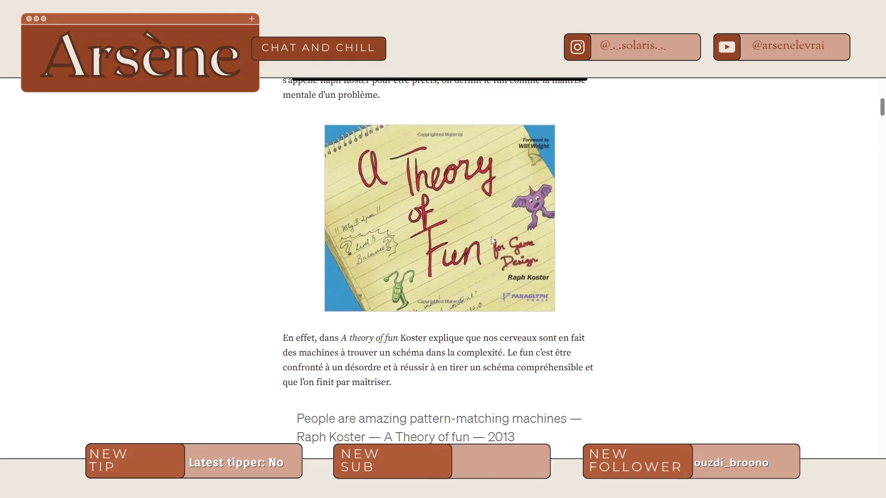
Scroll to the four types of fun and highlight the serious fun and easy fun lines
{"action": "scroll", "coordinate": [566, 207], "scroll_direction": "down", "scroll_amount": 4}
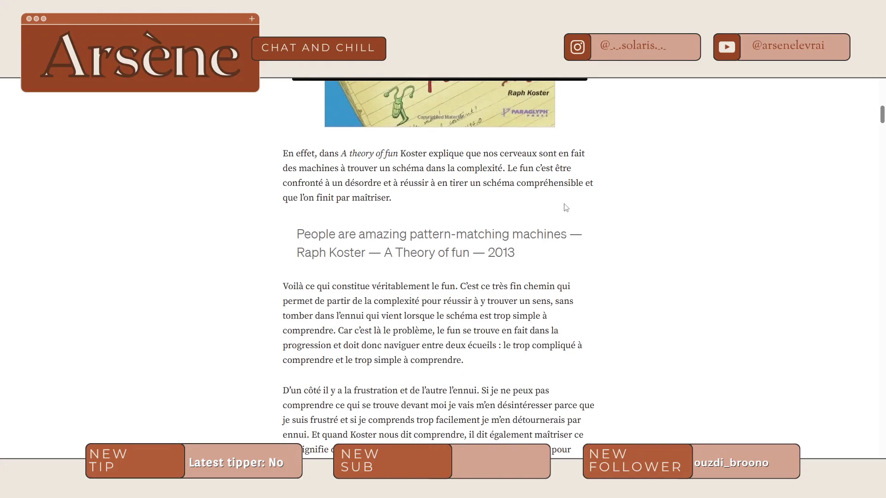
{"action": "scroll", "coordinate": [566, 207], "scroll_direction": "down", "scroll_amount": 15}
{"action": "scroll", "coordinate": [566, 207], "scroll_direction": "down", "scroll_amount": 15}
{"action": "scroll", "coordinate": [560, 217], "scroll_direction": "down", "scroll_amount": 2}
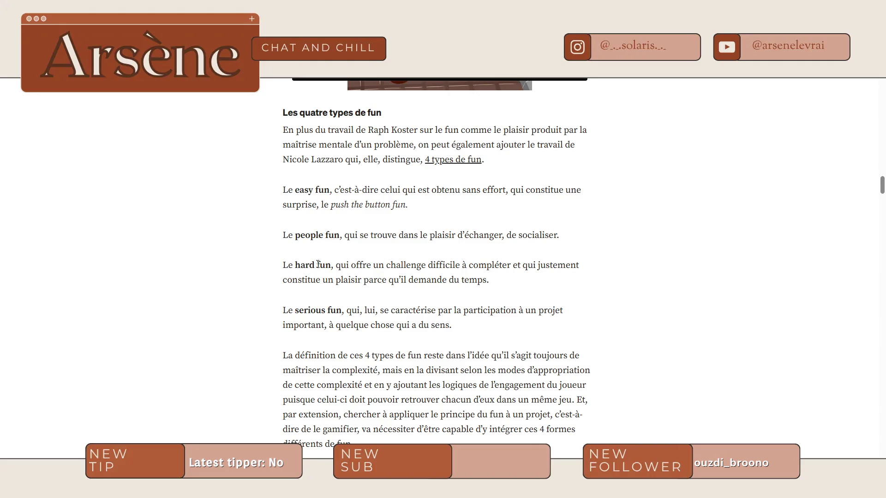
{"action": "left_click_drag", "start_coordinate": [296, 310], "coordinate": [323, 311]}
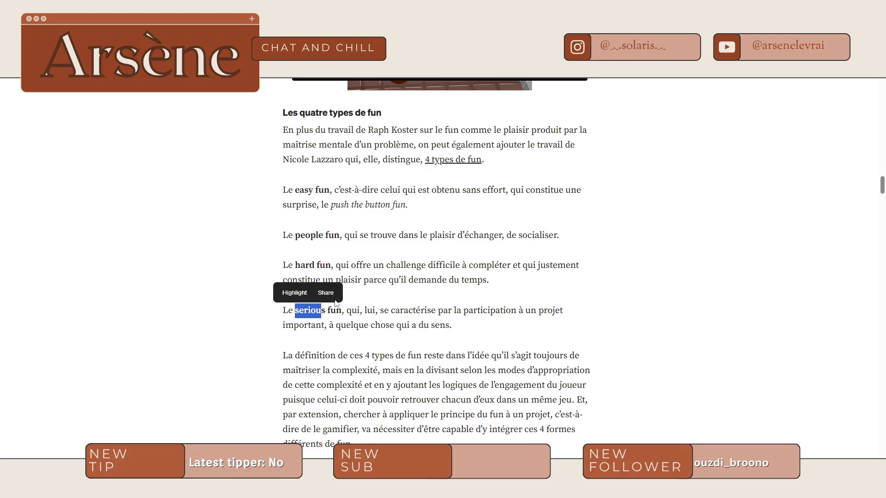
{"action": "left_click", "coordinate": [313, 202]}
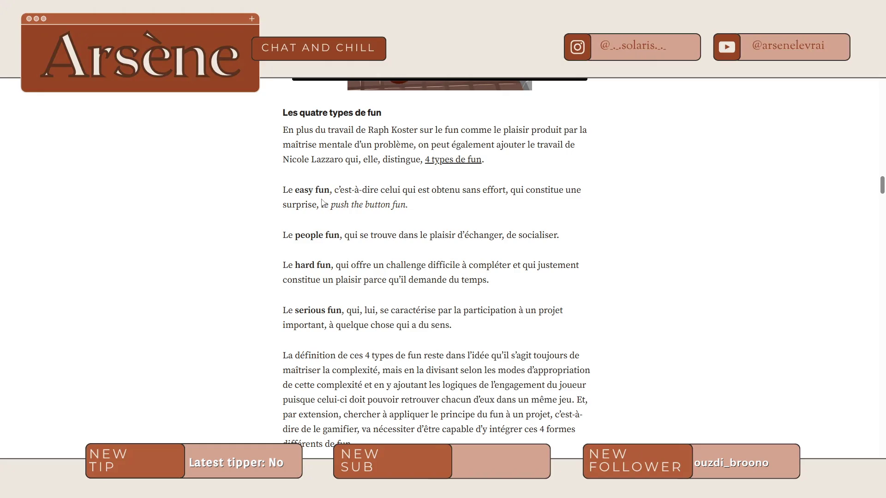
{"action": "left_click_drag", "start_coordinate": [413, 206], "coordinate": [340, 190]}
{"action": "left_click", "coordinate": [397, 220]}
{"action": "key", "text": "alt+Tab"}
{"action": "left_click_drag", "start_coordinate": [347, 208], "coordinate": [424, 208]}
{"action": "left_click_drag", "start_coordinate": [498, 208], "coordinate": [541, 208]}
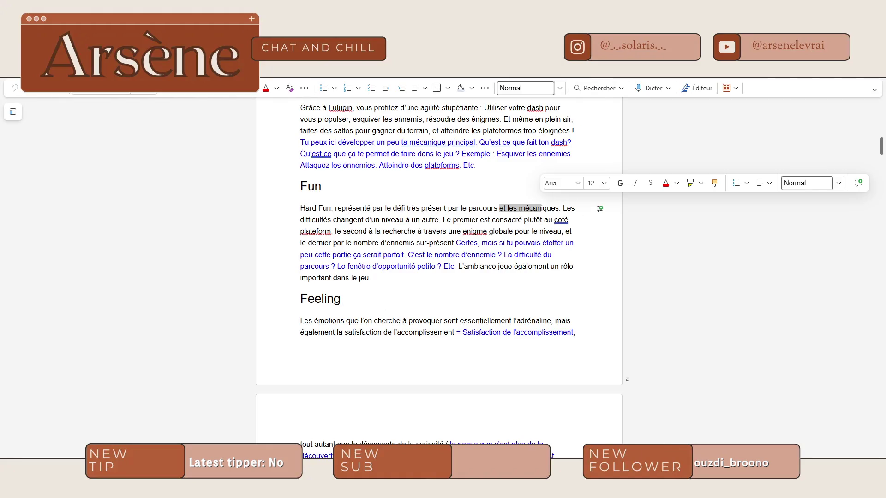
{"action": "key", "text": "alt+Tab"}
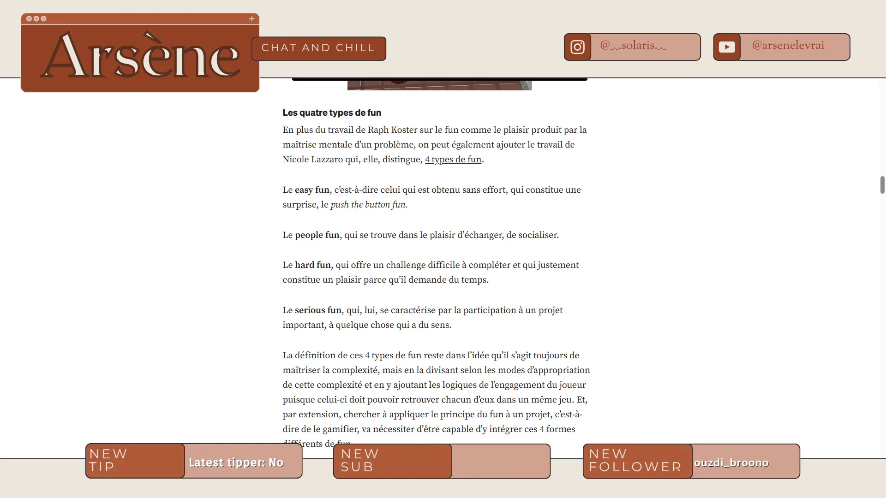
{"action": "key", "text": "ctrl+t"}
{"action": "type", "text": "yokai watch"}
Show Google Images results for 'yokai watch', previewing the manga cover and Jibanyan images
{"action": "key", "text": "Return"}
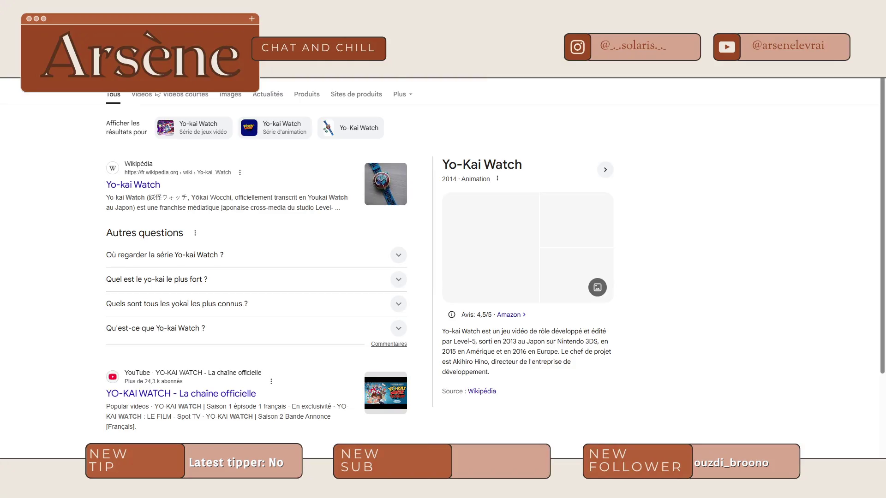
{"action": "left_click", "coordinate": [227, 97]}
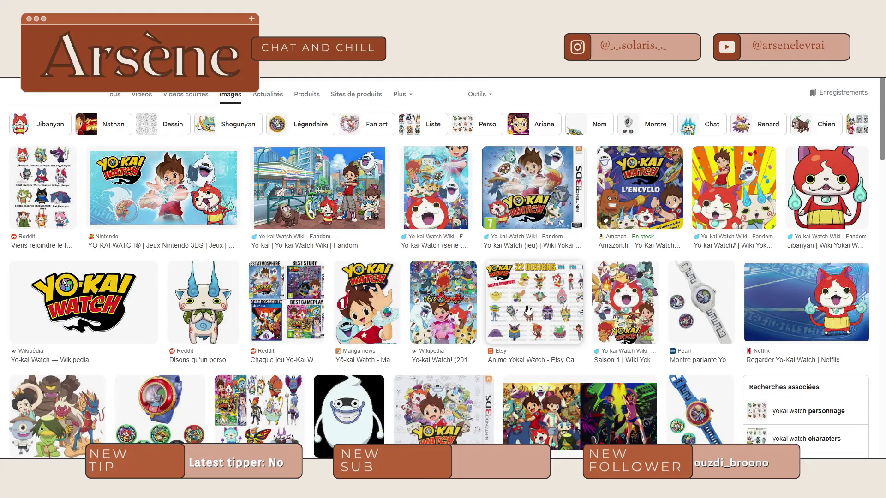
{"action": "left_click", "coordinate": [366, 314]}
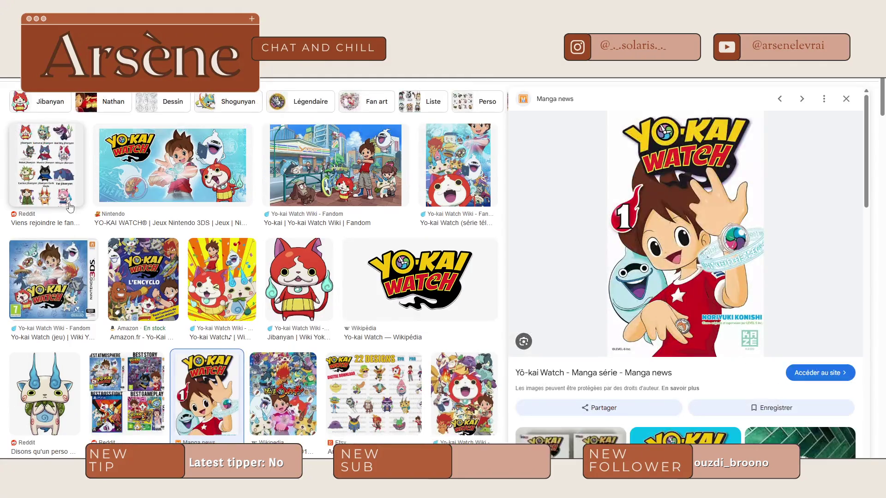
{"action": "left_click", "coordinate": [70, 208]}
Refine the search to 'yokai watch jeu', preview the Gamekult review image, then return to the article
{"action": "left_click", "coordinate": [185, 76]}
{"action": "type", "text": "jeu"}
{"action": "key", "text": "Return"}
{"action": "left_click", "coordinate": [147, 187]}
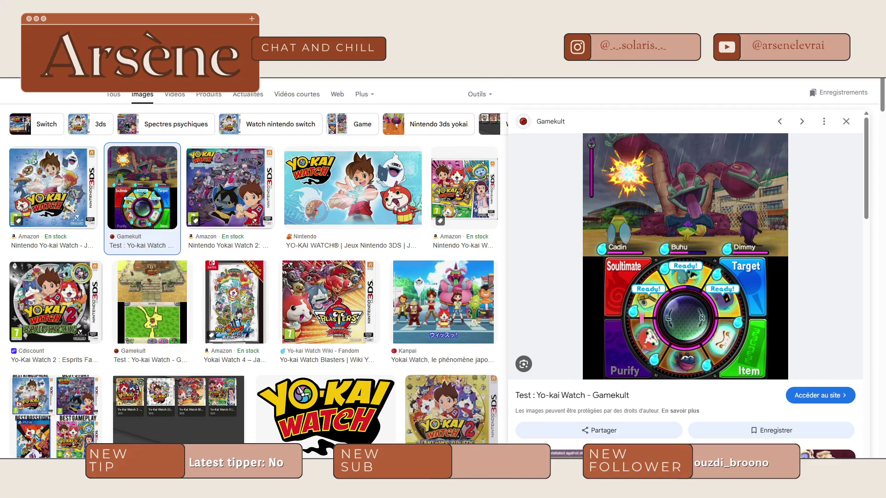
{"action": "key", "text": "ctrl+Tab"}
{"action": "left_click_drag", "start_coordinate": [347, 311], "coordinate": [396, 311]}
Pick out the words 'sens' and 'se' in the serious fun definition, then switch back to Word
{"action": "left_click", "coordinate": [472, 316]}
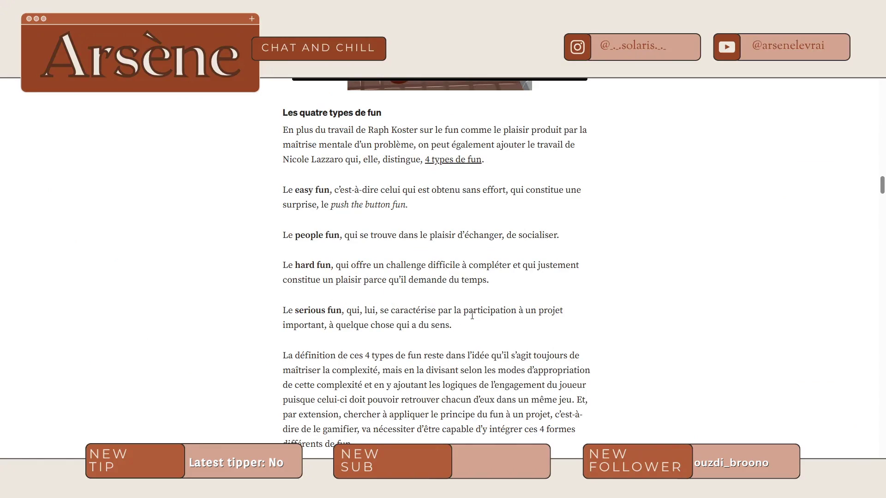
{"action": "double_click", "coordinate": [448, 326]}
{"action": "left_click", "coordinate": [369, 336]}
{"action": "double_click", "coordinate": [384, 310]}
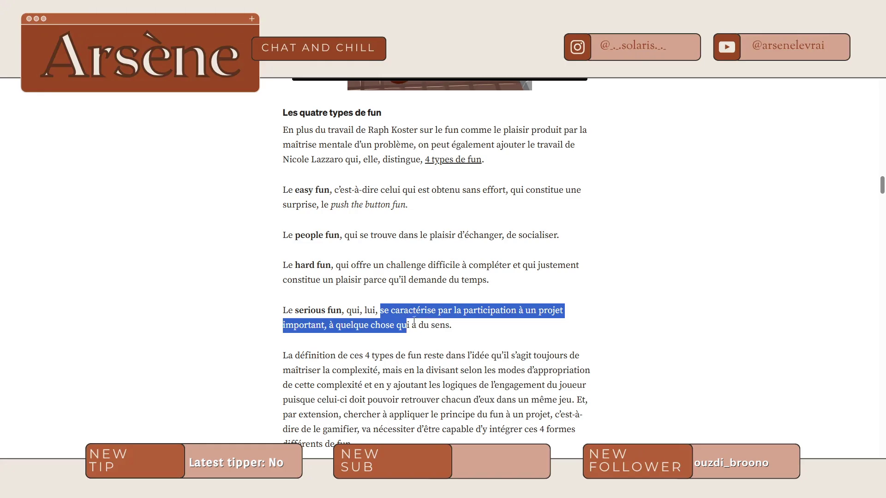
{"action": "left_click", "coordinate": [450, 327]}
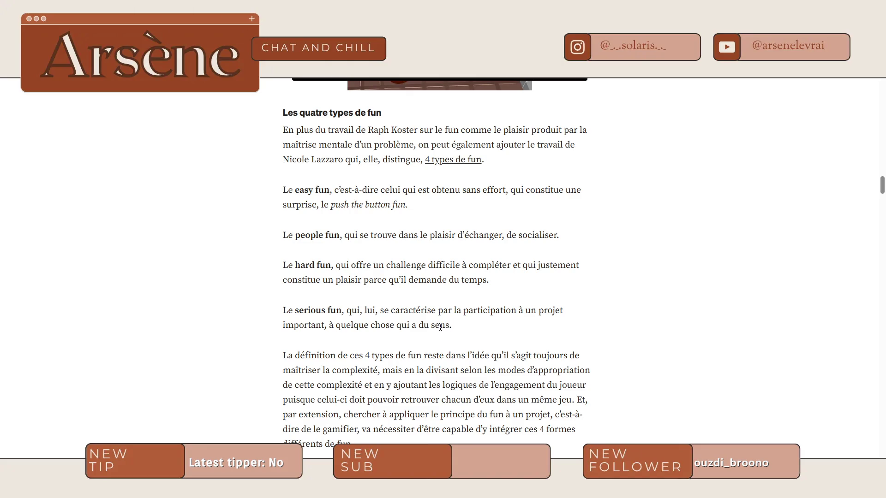
{"action": "key", "text": "ctrl+Tab"}
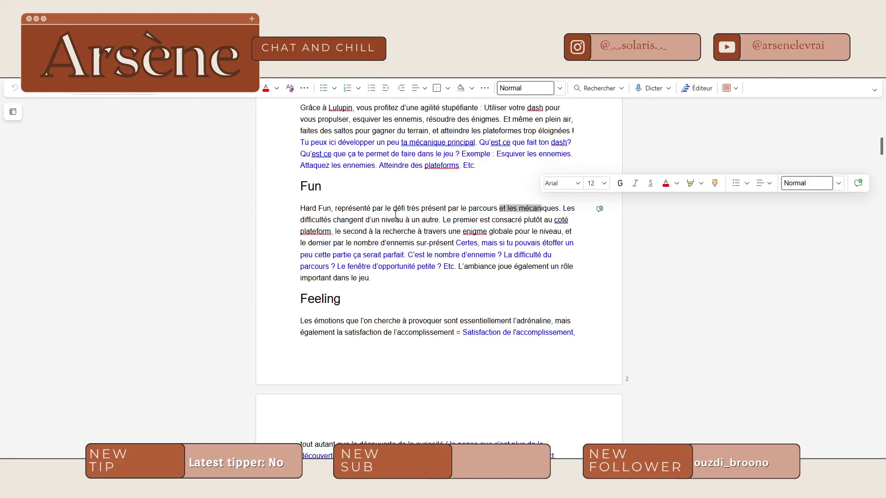
Select the opening of the Feeling paragraph to review it
{"action": "scroll", "coordinate": [396, 215], "scroll_direction": "down", "scroll_amount": 5}
{"action": "scroll", "coordinate": [396, 247], "scroll_direction": "up", "scroll_amount": 5}
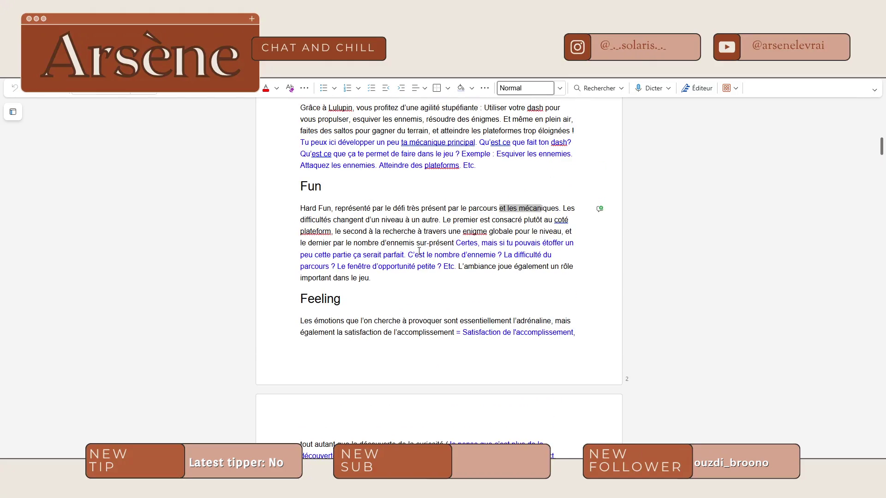
{"action": "scroll", "coordinate": [418, 249], "scroll_direction": "down", "scroll_amount": 3}
{"action": "mouse_move", "coordinate": [337, 184]}
{"action": "left_mouse_down"}
{"action": "mouse_move", "coordinate": [556, 185]}
{"action": "mouse_move", "coordinate": [436, 203]}
{"action": "left_mouse_up"}
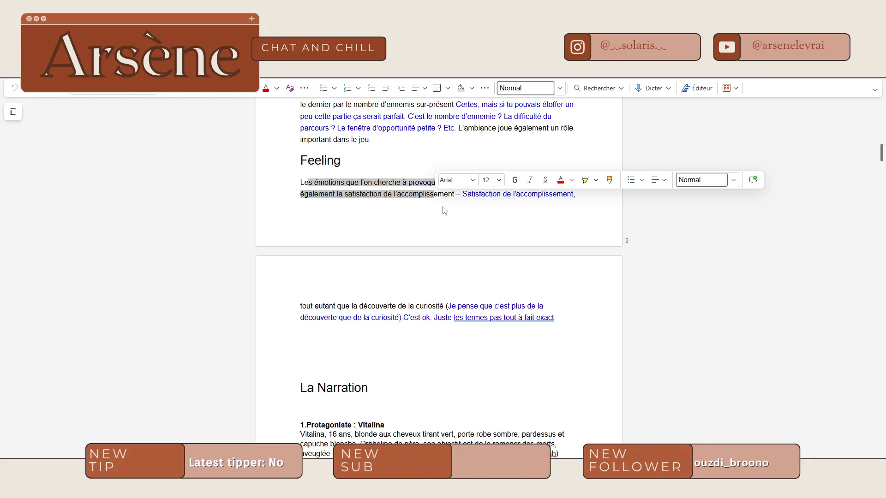
{"action": "left_click", "coordinate": [328, 286]}
{"action": "scroll", "coordinate": [321, 288], "scroll_direction": "down", "scroll_amount": 6}
{"action": "scroll", "coordinate": [320, 288], "scroll_direction": "up", "scroll_amount": 1}
Review La Narration, selecting Vitalina's weakness line and the Azraët heading, then reach the Format abstrait diagram
{"action": "left_click", "coordinate": [429, 164]}
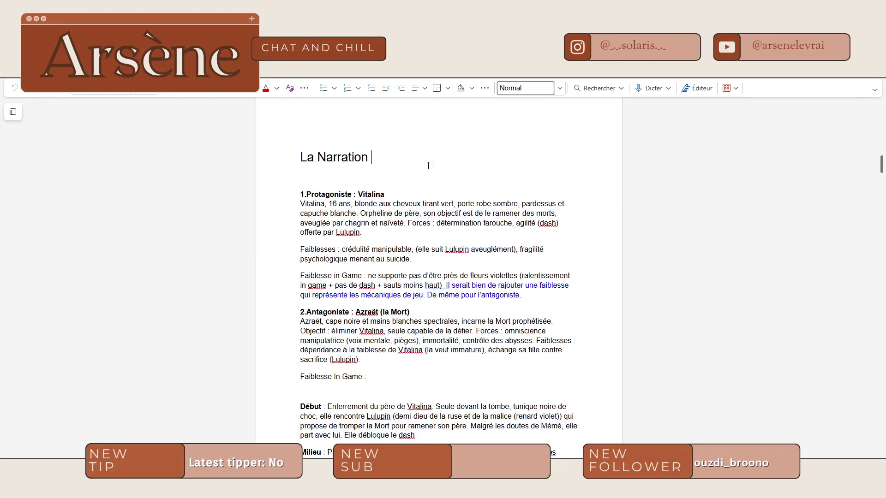
{"action": "scroll", "coordinate": [415, 156], "scroll_direction": "down", "scroll_amount": 2}
{"action": "scroll", "coordinate": [406, 152], "scroll_direction": "up", "scroll_amount": 1}
{"action": "mouse_move", "coordinate": [301, 148]}
{"action": "left_mouse_down"}
{"action": "mouse_move", "coordinate": [396, 147]}
{"action": "mouse_move", "coordinate": [362, 187]}
{"action": "left_mouse_up"}
{"action": "left_click_drag", "start_coordinate": [309, 229], "coordinate": [406, 231]}
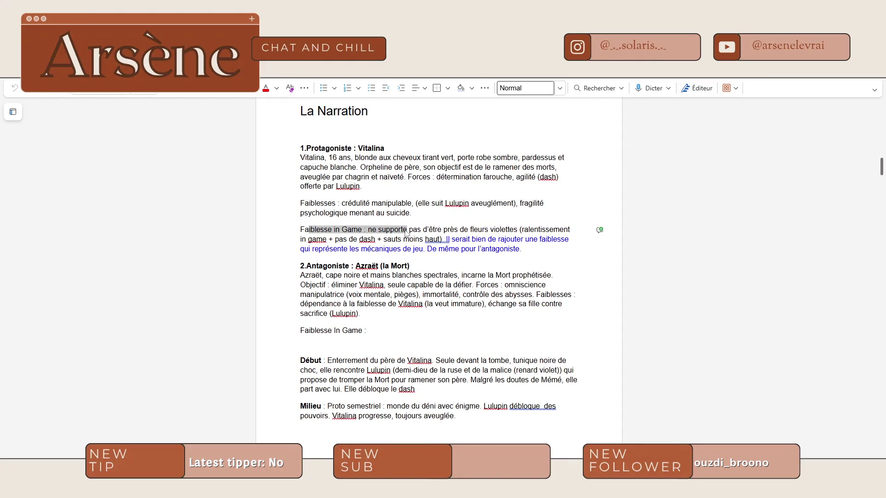
{"action": "left_click_drag", "start_coordinate": [318, 267], "coordinate": [411, 267]}
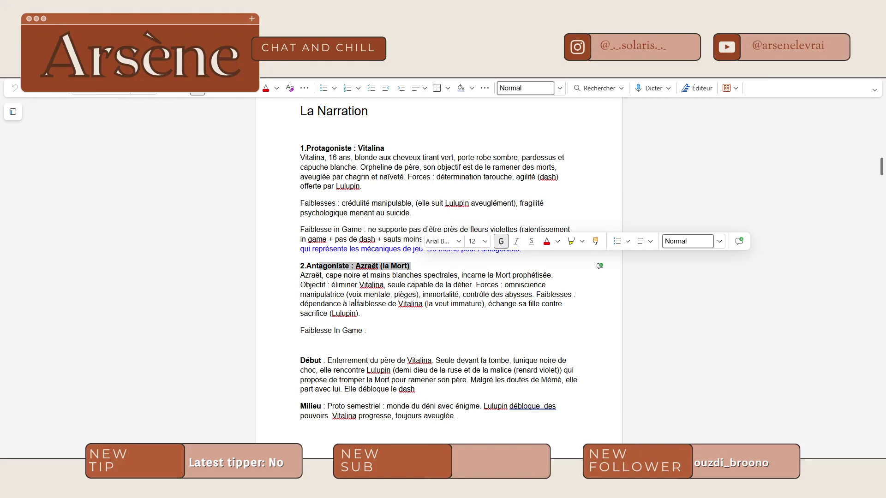
{"action": "scroll", "coordinate": [355, 302], "scroll_direction": "down", "scroll_amount": 5}
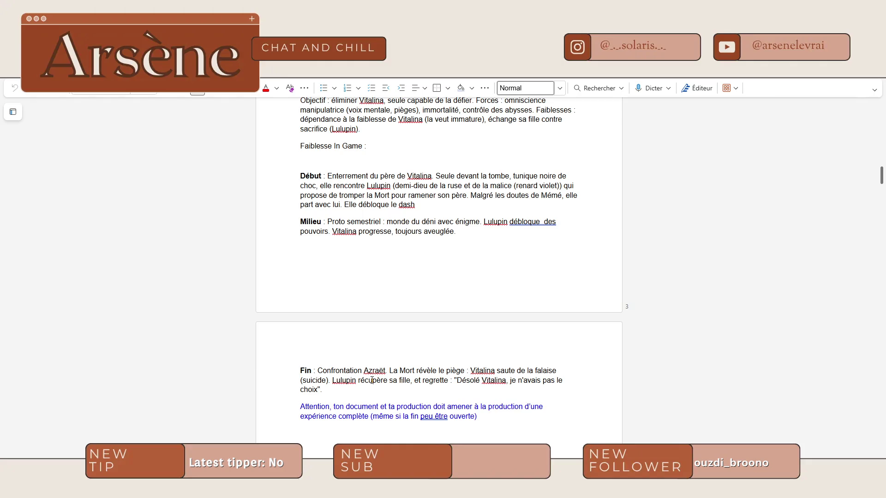
{"action": "scroll", "coordinate": [453, 330], "scroll_direction": "down", "scroll_amount": 5}
Scroll back to the Format abstrait gameplay-loop diagram and select its image
{"action": "scroll", "coordinate": [464, 353], "scroll_direction": "down", "scroll_amount": 3}
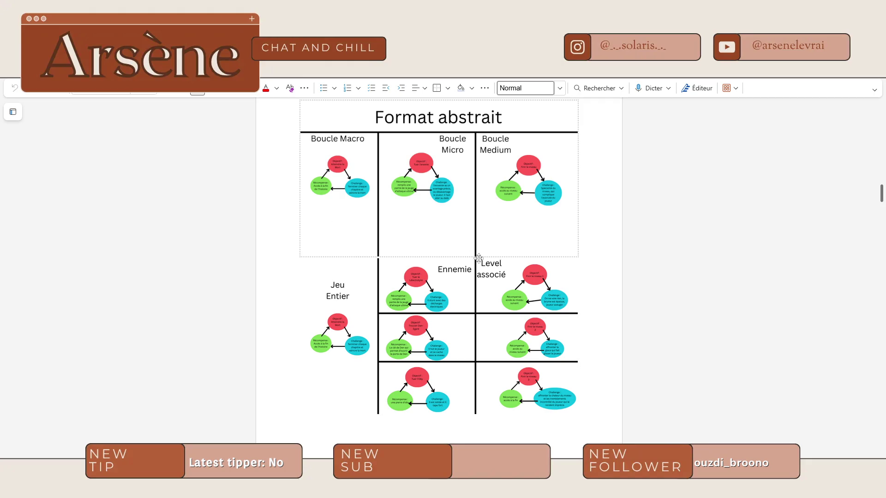
{"action": "scroll", "coordinate": [446, 254], "scroll_direction": "up", "scroll_amount": 6}
{"action": "scroll", "coordinate": [458, 264], "scroll_direction": "up", "scroll_amount": 2}
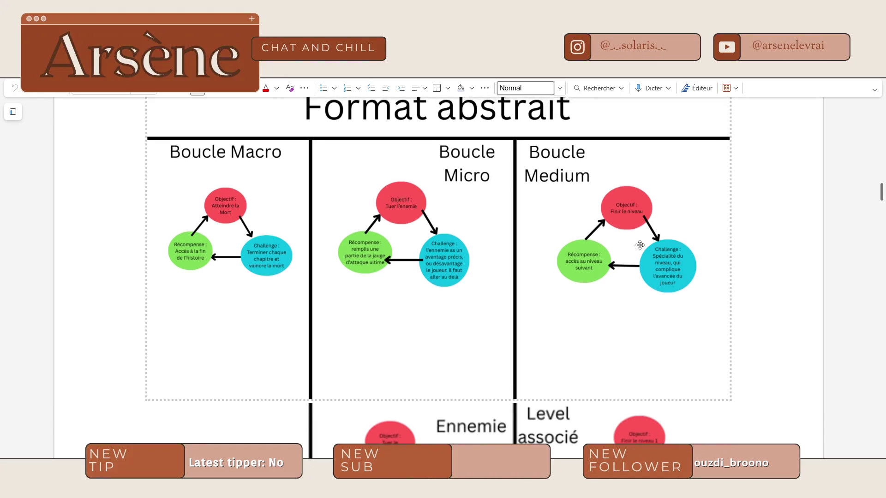
{"action": "scroll", "coordinate": [640, 249], "scroll_direction": "up", "scroll_amount": 1}
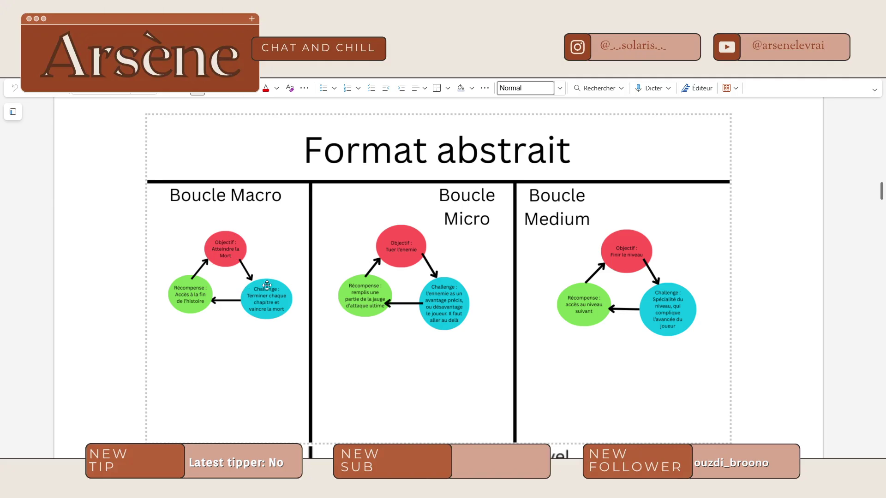
{"action": "left_click", "coordinate": [70, 275]}
{"action": "left_click", "coordinate": [159, 293]}
Scroll past the diagrams to the Inspirations Principales and Noms et Symboliques sections
{"action": "scroll", "coordinate": [318, 321], "scroll_direction": "down", "scroll_amount": 5}
{"action": "scroll", "coordinate": [331, 295], "scroll_direction": "up", "scroll_amount": 5}
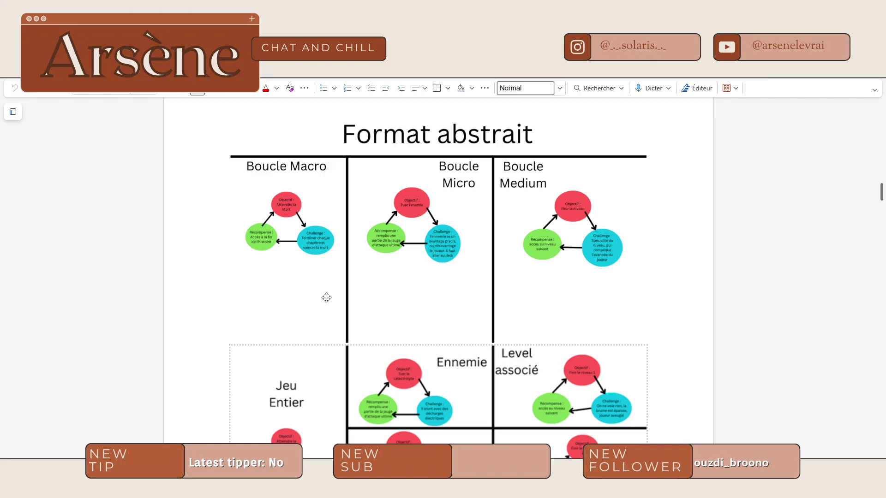
{"action": "scroll", "coordinate": [327, 298], "scroll_direction": "down", "scroll_amount": 5}
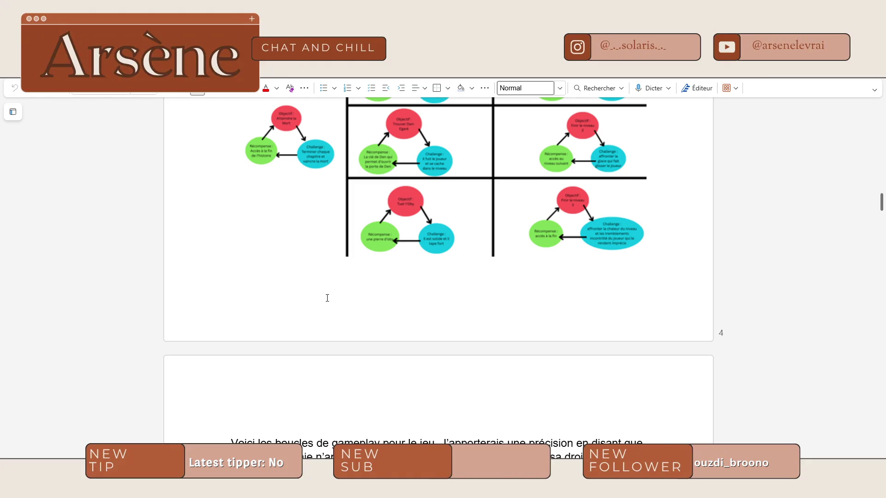
{"action": "scroll", "coordinate": [333, 293], "scroll_direction": "down", "scroll_amount": 10}
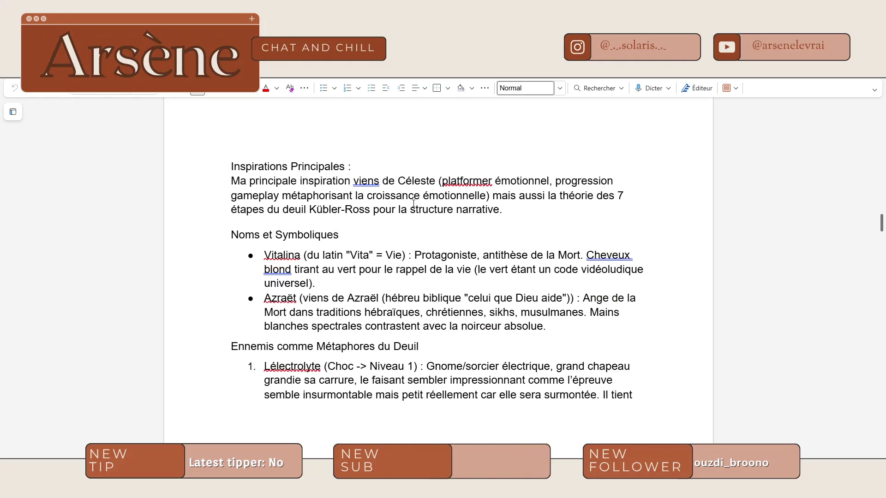
Skim the Inspirations sections, highlighting passages down to the enemy list and blue notes
{"action": "scroll", "coordinate": [414, 203], "scroll_direction": "down", "scroll_amount": 2, "text": "ctrl"}
{"action": "scroll", "coordinate": [415, 207], "scroll_direction": "down", "scroll_amount": 2}
{"action": "left_click_drag", "start_coordinate": [298, 176], "coordinate": [522, 277]}
{"action": "left_click", "coordinate": [522, 277]}
{"action": "scroll", "coordinate": [415, 277], "scroll_direction": "down", "scroll_amount": 5}
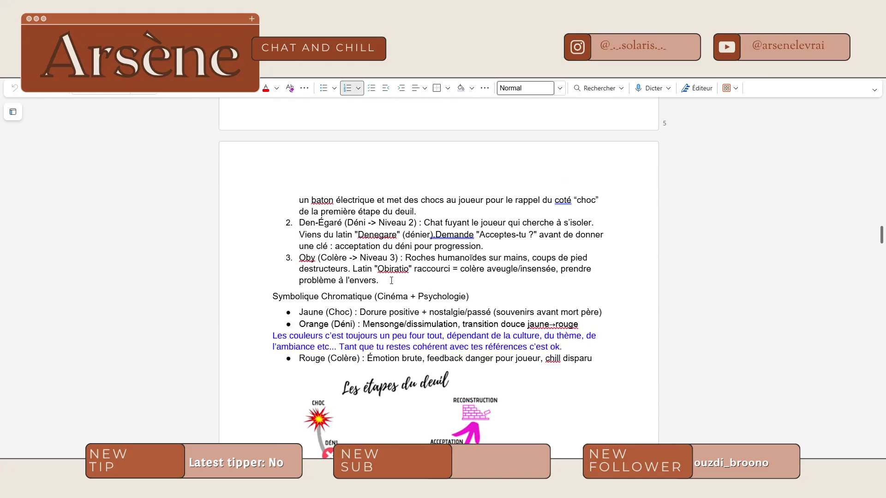
{"action": "left_click_drag", "start_coordinate": [299, 199], "coordinate": [590, 273]}
{"action": "left_click", "coordinate": [378, 348]}
{"action": "scroll", "coordinate": [377, 348], "scroll_direction": "down", "scroll_amount": 3}
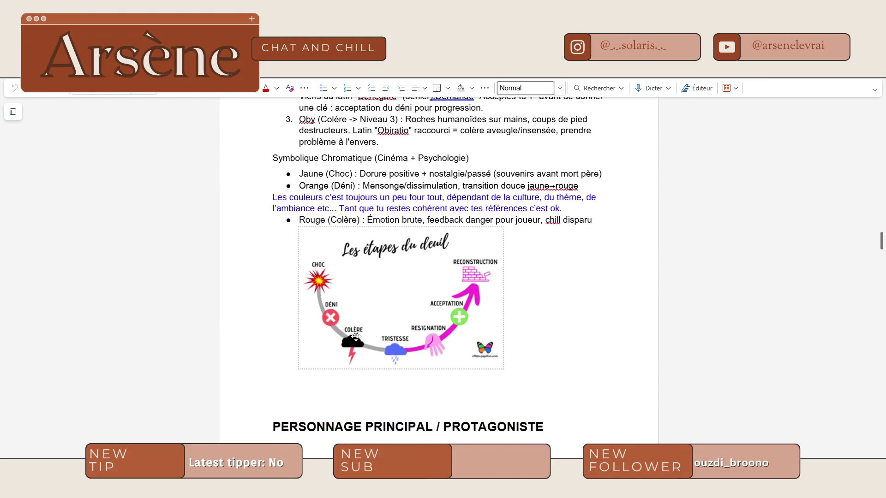
{"action": "scroll", "coordinate": [343, 344], "scroll_direction": "up", "scroll_amount": 3}
{"action": "mouse_move", "coordinate": [304, 214]}
{"action": "left_mouse_down"}
{"action": "mouse_move", "coordinate": [596, 258]}
{"action": "mouse_move", "coordinate": [521, 339]}
{"action": "left_mouse_up"}
{"action": "left_click", "coordinate": [454, 333]}
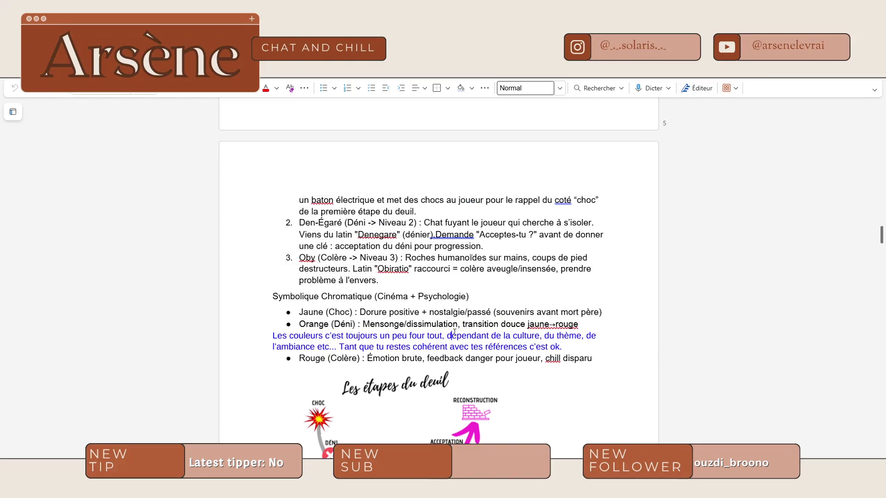
Read the character sections, selecting Vitalina's six trait bullets and the Oby item
{"action": "scroll", "coordinate": [454, 332], "scroll_direction": "down", "scroll_amount": 7}
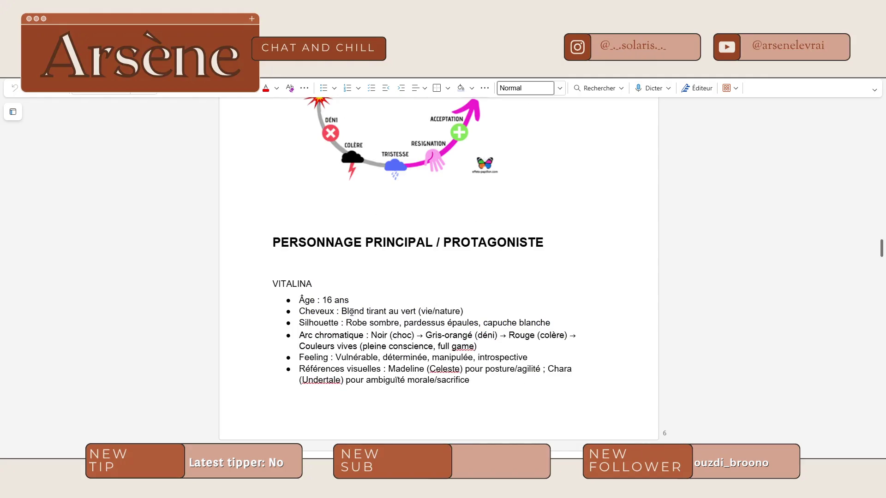
{"action": "scroll", "coordinate": [352, 313], "scroll_direction": "down", "scroll_amount": 3}
{"action": "scroll", "coordinate": [386, 335], "scroll_direction": "down", "scroll_amount": 8}
{"action": "scroll", "coordinate": [341, 322], "scroll_direction": "up", "scroll_amount": 8}
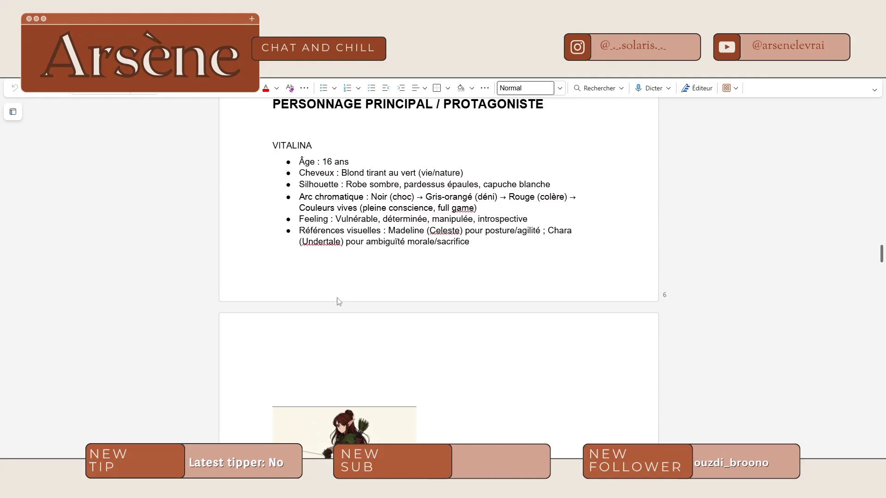
{"action": "mouse_move", "coordinate": [296, 163]}
{"action": "left_mouse_down"}
{"action": "mouse_move", "coordinate": [466, 186]}
{"action": "mouse_move", "coordinate": [499, 240]}
{"action": "left_mouse_up"}
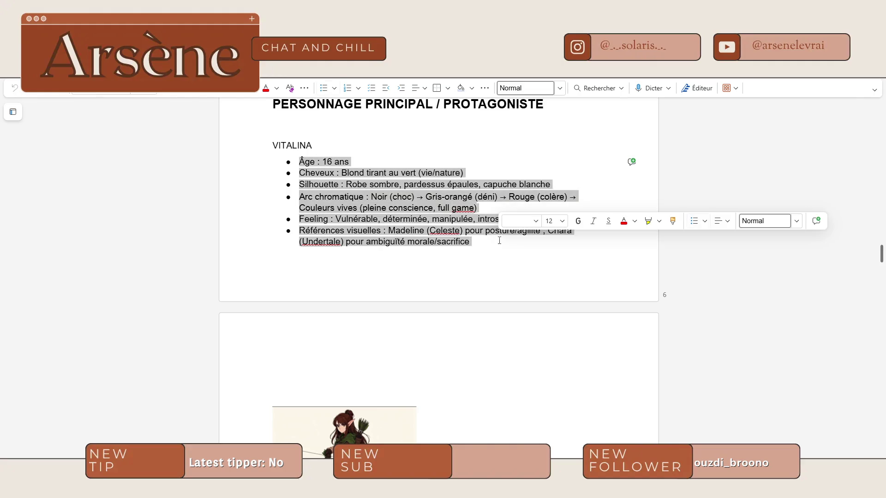
{"action": "left_click", "coordinate": [422, 256]}
{"action": "scroll", "coordinate": [423, 257], "scroll_direction": "down", "scroll_amount": 9}
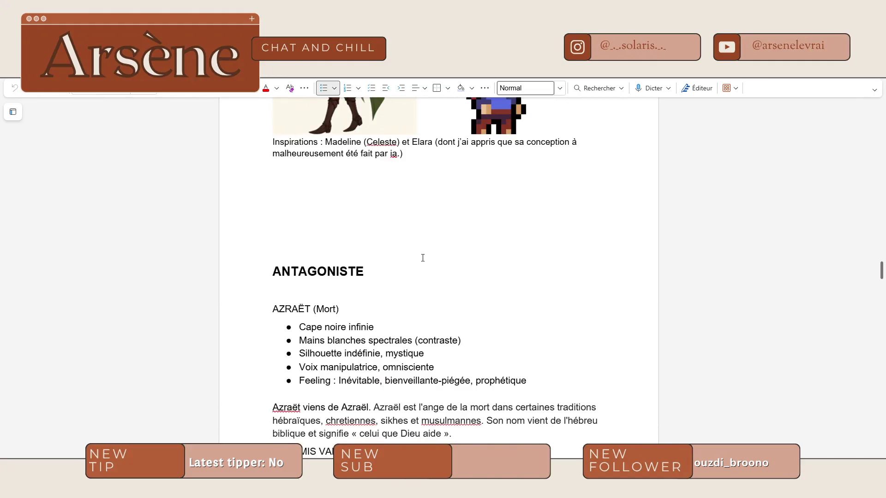
{"action": "scroll", "coordinate": [422, 257], "scroll_direction": "up", "scroll_amount": 3}
{"action": "scroll", "coordinate": [511, 212], "scroll_direction": "down", "scroll_amount": 7}
{"action": "scroll", "coordinate": [511, 213], "scroll_direction": "down", "scroll_amount": 8}
{"action": "scroll", "coordinate": [406, 310], "scroll_direction": "up", "scroll_amount": 1}
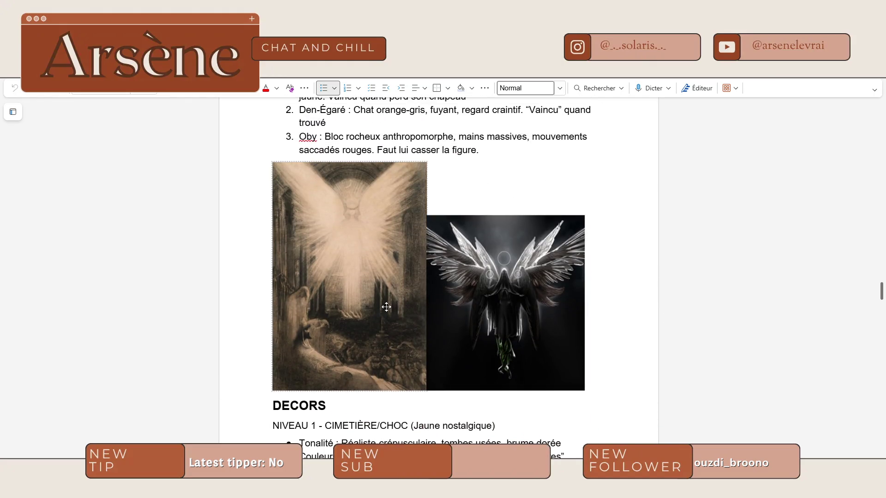
{"action": "scroll", "coordinate": [490, 196], "scroll_direction": "up", "scroll_amount": 2}
{"action": "left_click_drag", "start_coordinate": [480, 242], "coordinate": [299, 229]}
{"action": "left_click", "coordinate": [400, 240]}
Continue to DIRECTION ARTISTIQUE and select its heading and palette lines
{"action": "scroll", "coordinate": [401, 240], "scroll_direction": "down", "scroll_amount": 7}
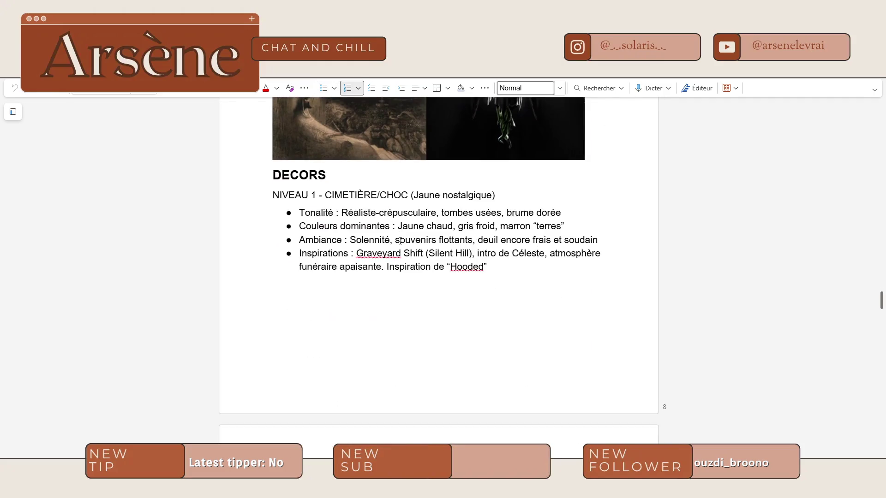
{"action": "scroll", "coordinate": [401, 240], "scroll_direction": "down", "scroll_amount": 7}
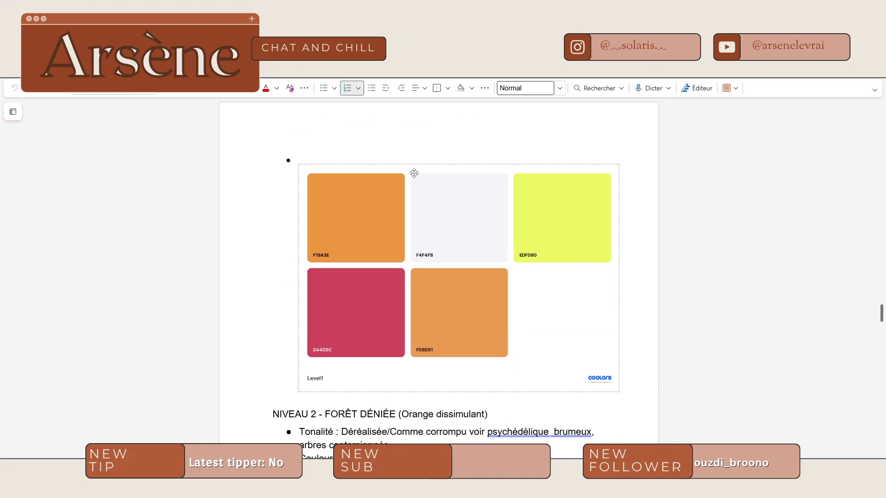
{"action": "scroll", "coordinate": [381, 176], "scroll_direction": "down", "scroll_amount": 10}
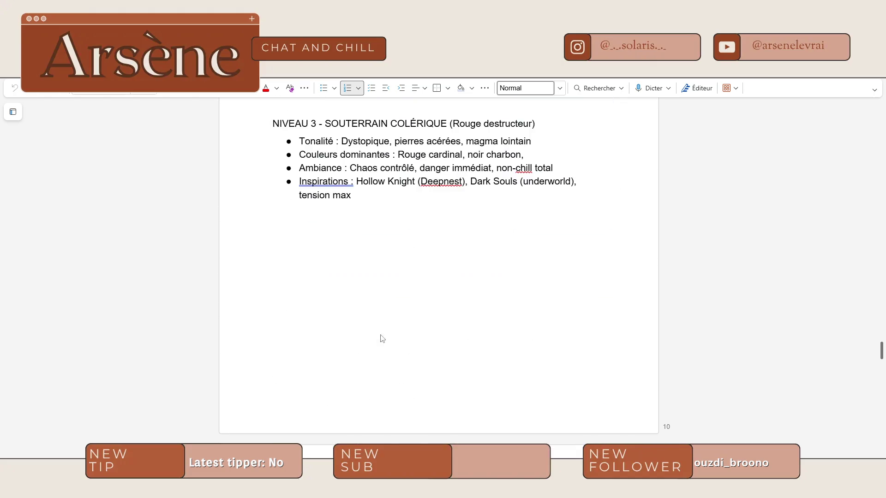
{"action": "scroll", "coordinate": [434, 351], "scroll_direction": "down", "scroll_amount": 15}
{"action": "scroll", "coordinate": [397, 262], "scroll_direction": "up", "scroll_amount": 2}
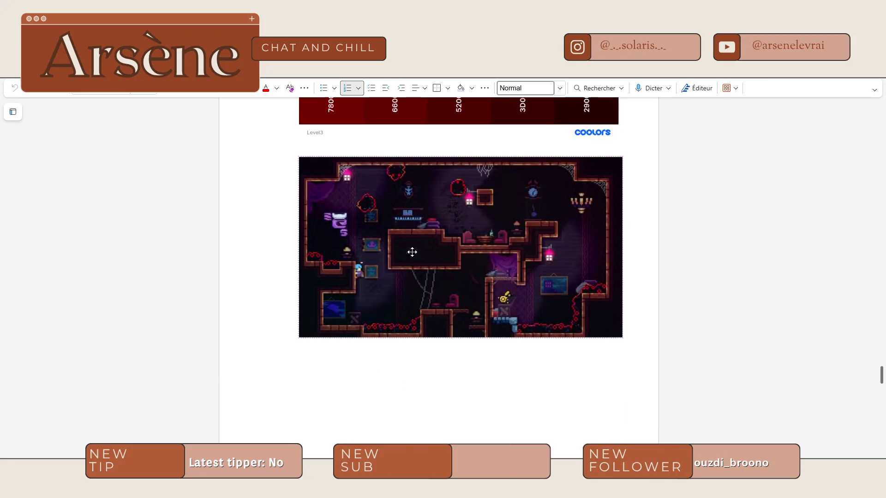
{"action": "scroll", "coordinate": [455, 346], "scroll_direction": "down", "scroll_amount": 8}
{"action": "scroll", "coordinate": [454, 346], "scroll_direction": "down", "scroll_amount": 4}
{"action": "scroll", "coordinate": [455, 346], "scroll_direction": "up", "scroll_amount": 4}
{"action": "scroll", "coordinate": [412, 324], "scroll_direction": "down", "scroll_amount": 8}
{"action": "scroll", "coordinate": [412, 324], "scroll_direction": "down", "scroll_amount": 10}
{"action": "scroll", "coordinate": [274, 163], "scroll_direction": "up", "scroll_amount": 5}
{"action": "mouse_move", "coordinate": [274, 162]}
{"action": "left_mouse_down"}
{"action": "mouse_move", "coordinate": [297, 159]}
{"action": "mouse_move", "coordinate": [370, 248]}
{"action": "left_mouse_up"}
{"action": "left_click", "coordinate": [299, 197]}
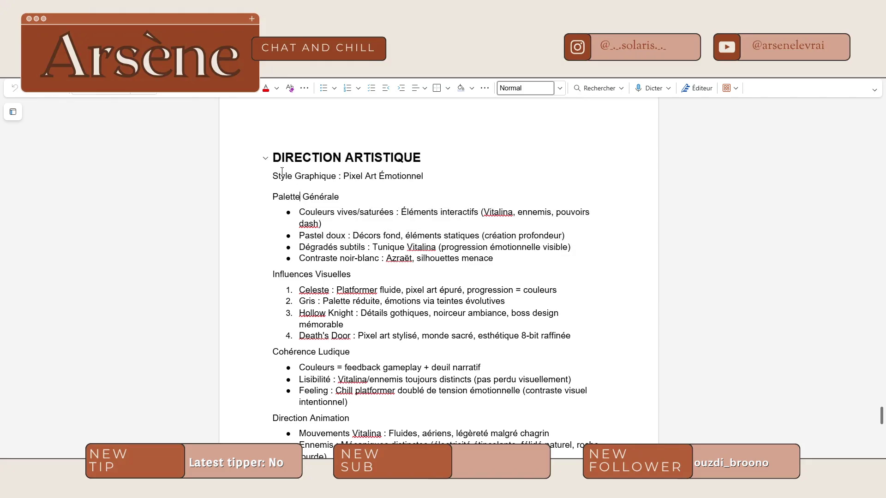
{"action": "left_click_drag", "start_coordinate": [290, 197], "coordinate": [333, 197]}
Scroll back up to the Crepusculum title logo on page 1
{"action": "scroll", "coordinate": [253, 293], "scroll_direction": "down", "scroll_amount": 2}
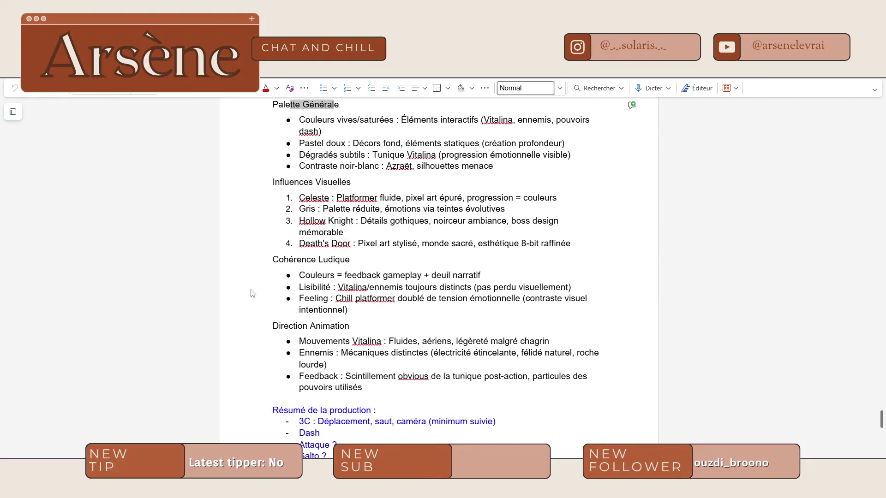
{"action": "scroll", "coordinate": [368, 334], "scroll_direction": "down", "scroll_amount": 15}
{"action": "scroll", "coordinate": [370, 329], "scroll_direction": "up", "scroll_amount": 15}
{"action": "scroll", "coordinate": [368, 328], "scroll_direction": "up", "scroll_amount": 3}
{"action": "scroll", "coordinate": [394, 307], "scroll_direction": "down", "scroll_amount": 15}
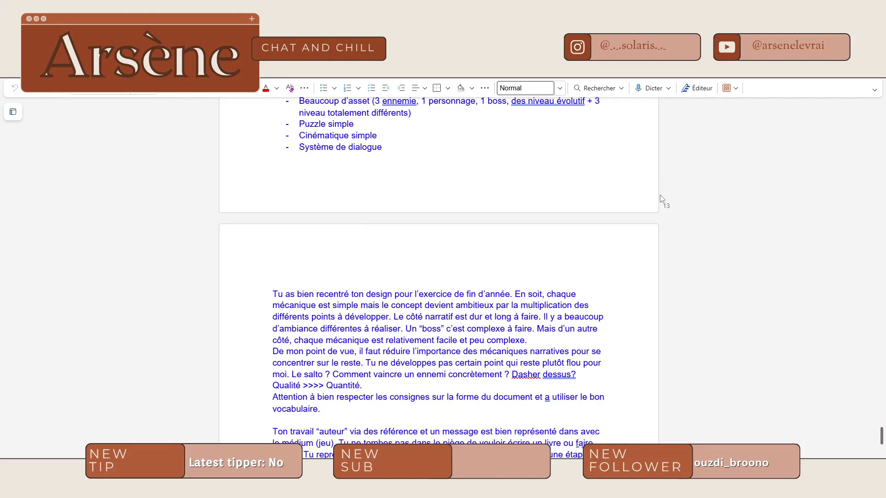
{"action": "scroll", "coordinate": [591, 292], "scroll_direction": "up", "scroll_amount": 15}
{"action": "scroll", "coordinate": [586, 296], "scroll_direction": "up", "scroll_amount": 15}
{"action": "scroll", "coordinate": [548, 309], "scroll_direction": "up", "scroll_amount": 15}
{"action": "scroll", "coordinate": [548, 309], "scroll_direction": "up", "scroll_amount": 15}
{"action": "scroll", "coordinate": [548, 308], "scroll_direction": "up", "scroll_amount": 20}
{"action": "scroll", "coordinate": [548, 308], "scroll_direction": "up", "scroll_amount": 7}
{"action": "scroll", "coordinate": [548, 308], "scroll_direction": "down", "scroll_amount": 4}
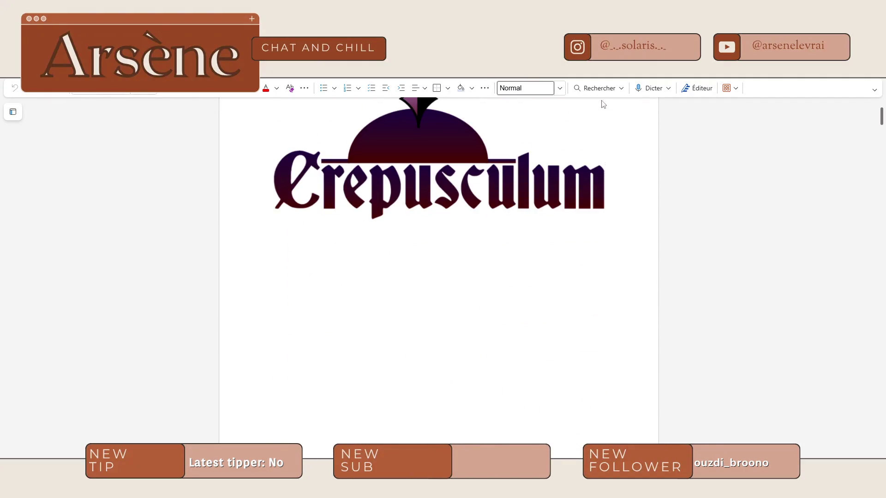
Switch from Word to the player script in Visual Studio Code with Alt+Tab
{"action": "key", "text": "alt+Tab"}
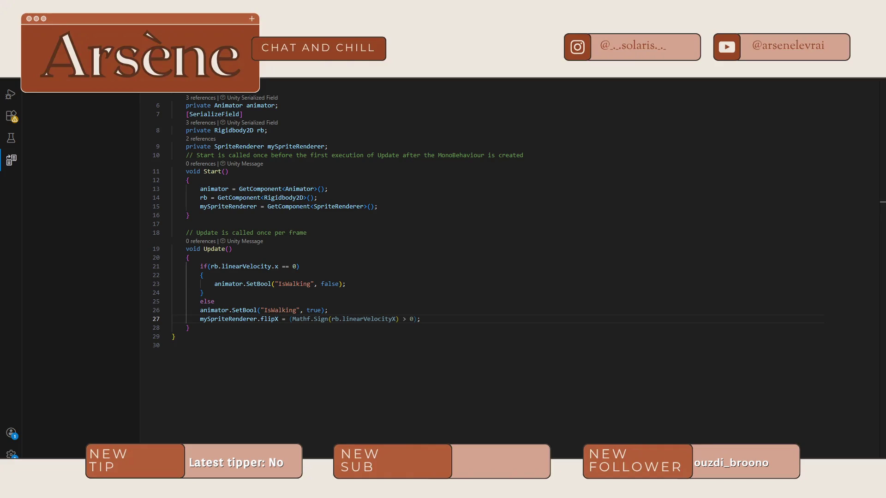
Switch to Notion, collapse the sidebar, and open the Chapitre - Intro page from the Chapitrage board
{"action": "key", "text": "alt+Tab"}
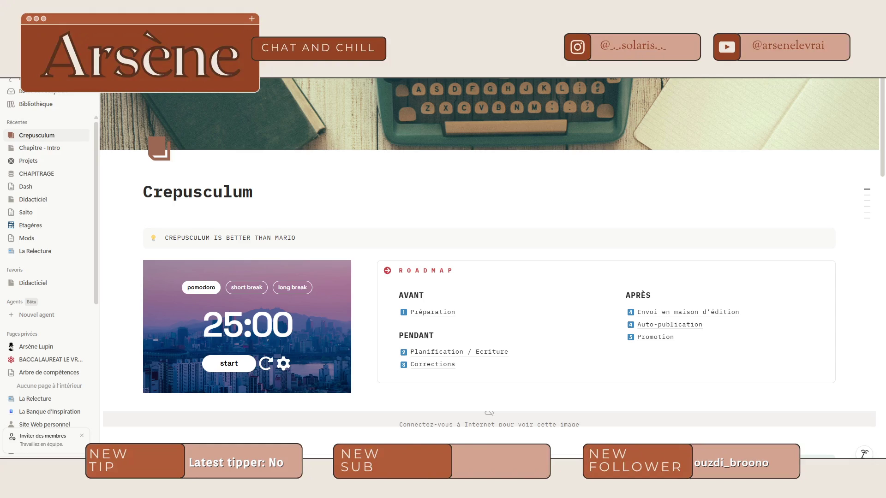
{"action": "key", "text": "ctrl+backslash"}
{"action": "scroll", "coordinate": [524, 237], "scroll_direction": "down", "scroll_amount": 6}
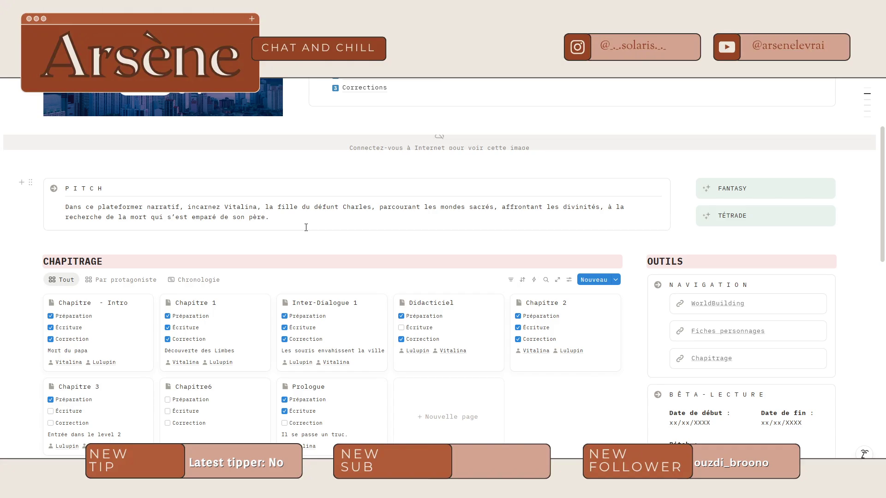
{"action": "scroll", "coordinate": [306, 227], "scroll_direction": "down", "scroll_amount": 2}
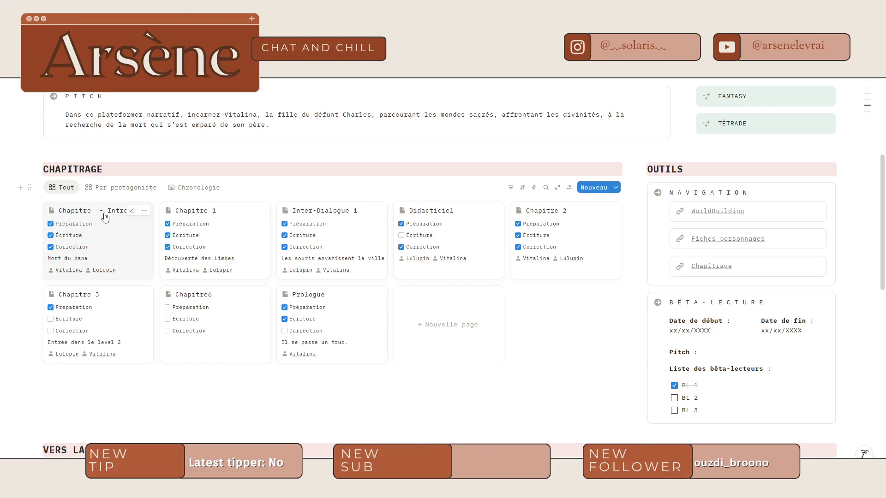
{"action": "left_click", "coordinate": [115, 233]}
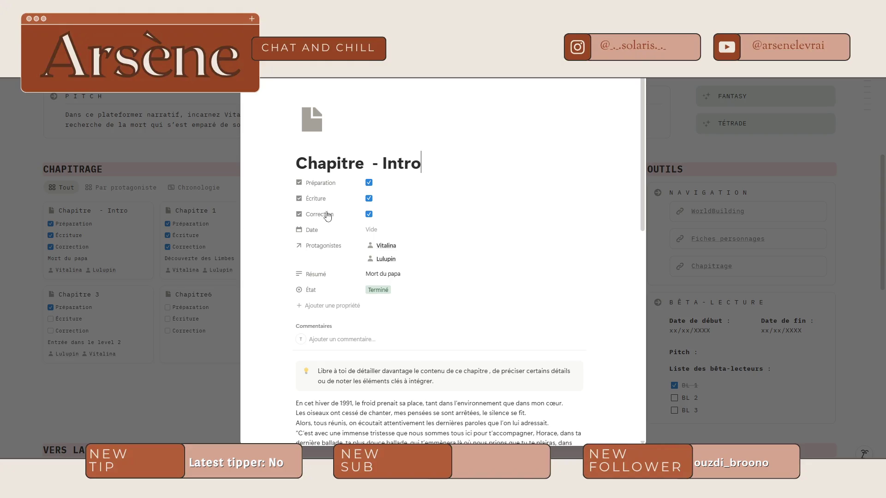
Read the Intro chapter down to its Fin scène intro line, then close it
{"action": "scroll", "coordinate": [363, 185], "scroll_direction": "down", "scroll_amount": 5}
{"action": "scroll", "coordinate": [363, 182], "scroll_direction": "down", "scroll_amount": 5}
{"action": "scroll", "coordinate": [367, 184], "scroll_direction": "up", "scroll_amount": 12}
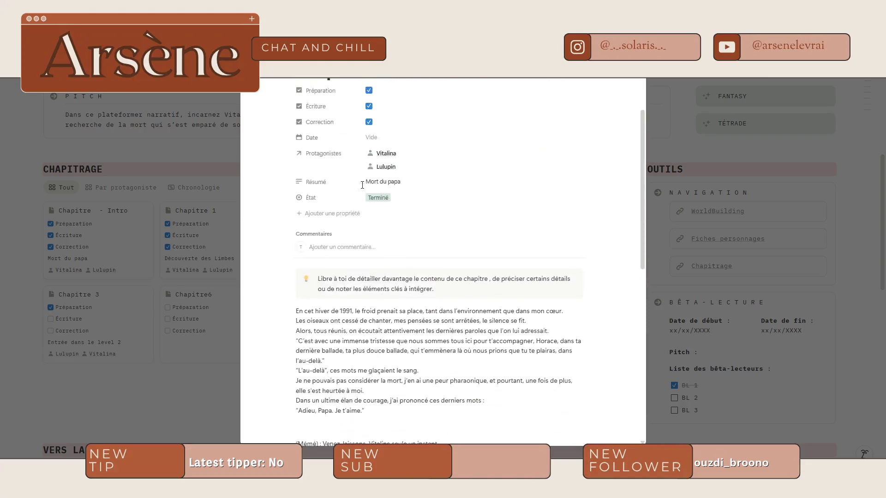
{"action": "scroll", "coordinate": [367, 185], "scroll_direction": "down", "scroll_amount": 15}
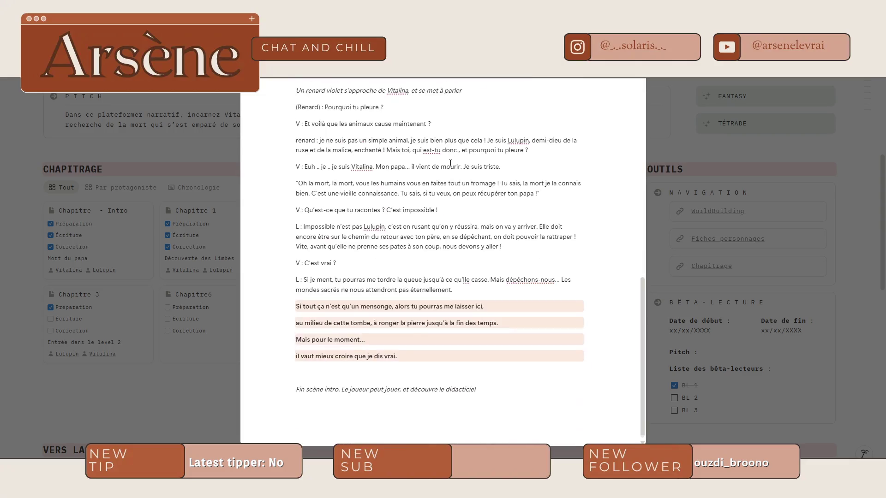
{"action": "scroll", "coordinate": [357, 266], "scroll_direction": "up", "scroll_amount": 12}
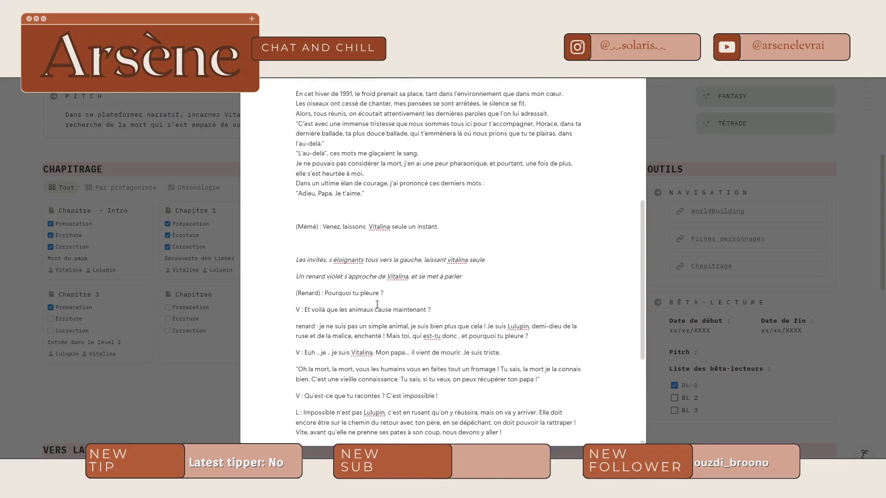
{"action": "scroll", "coordinate": [363, 309], "scroll_direction": "down", "scroll_amount": 3}
{"action": "scroll", "coordinate": [364, 309], "scroll_direction": "down", "scroll_amount": 5}
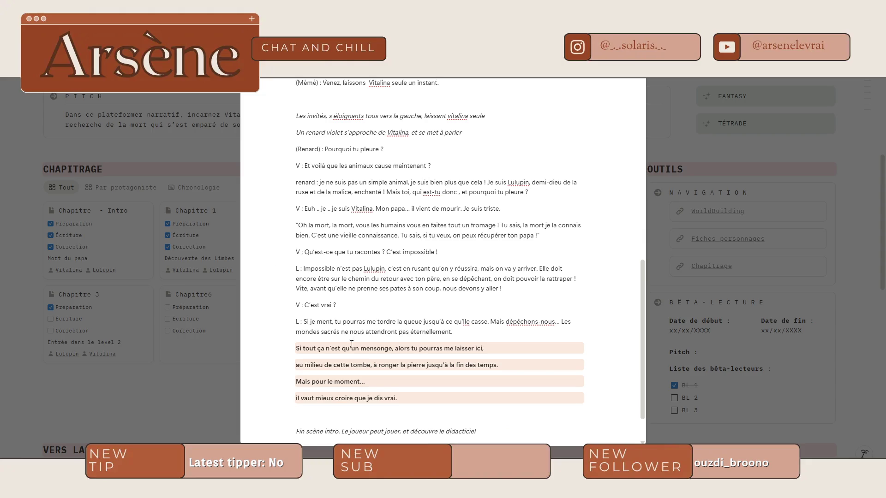
{"action": "left_click_drag", "start_coordinate": [291, 395], "coordinate": [546, 395]}
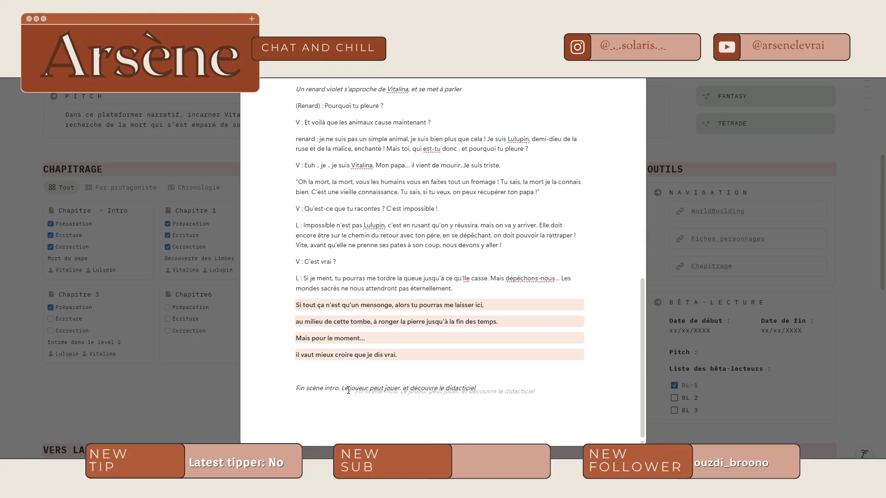
{"action": "left_click", "coordinate": [122, 265]}
Read the Chapitre 1 Découverte des Limbes page, then close it to reveal the board
{"action": "left_click", "coordinate": [221, 224]}
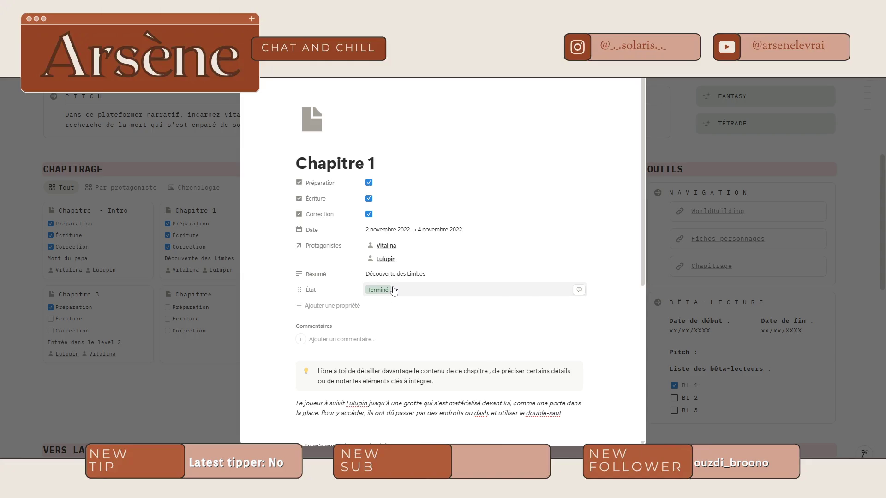
{"action": "scroll", "coordinate": [397, 290], "scroll_direction": "down", "scroll_amount": 6}
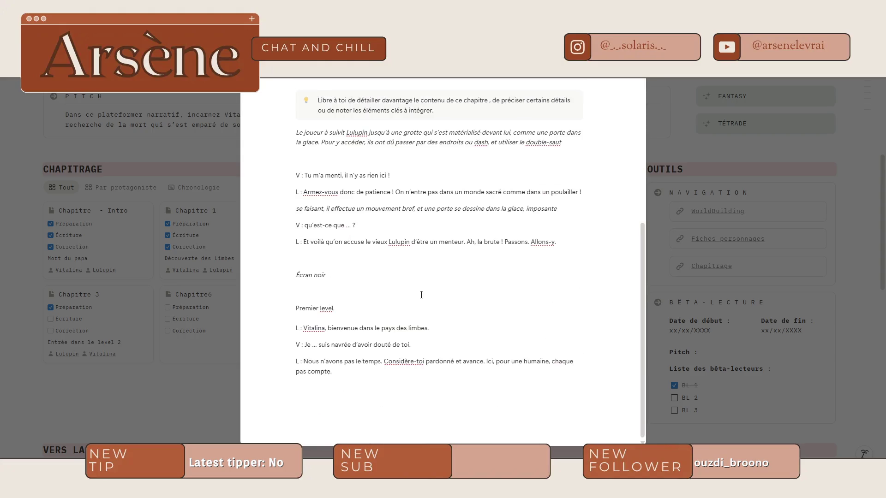
{"action": "scroll", "coordinate": [458, 266], "scroll_direction": "up", "scroll_amount": 2}
{"action": "scroll", "coordinate": [458, 266], "scroll_direction": "up", "scroll_amount": 2}
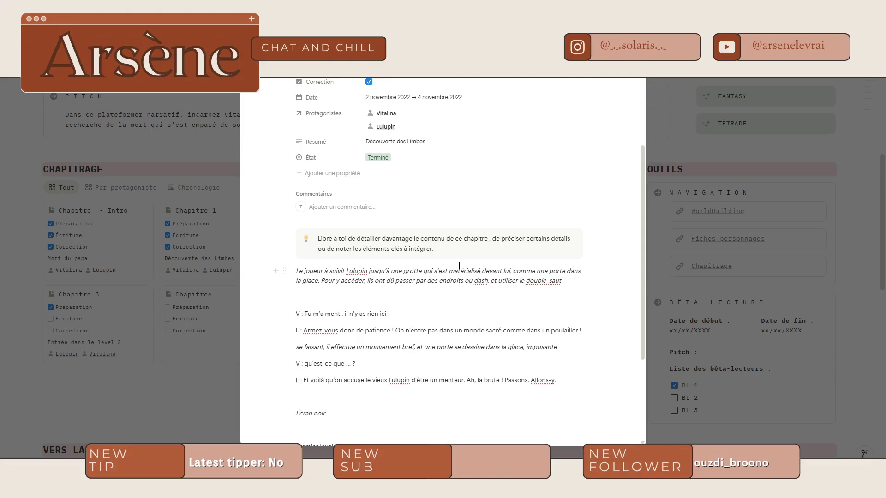
{"action": "scroll", "coordinate": [459, 265], "scroll_direction": "down", "scroll_amount": 3}
{"action": "scroll", "coordinate": [415, 277], "scroll_direction": "up", "scroll_amount": 3}
{"action": "scroll", "coordinate": [341, 309], "scroll_direction": "down", "scroll_amount": 3}
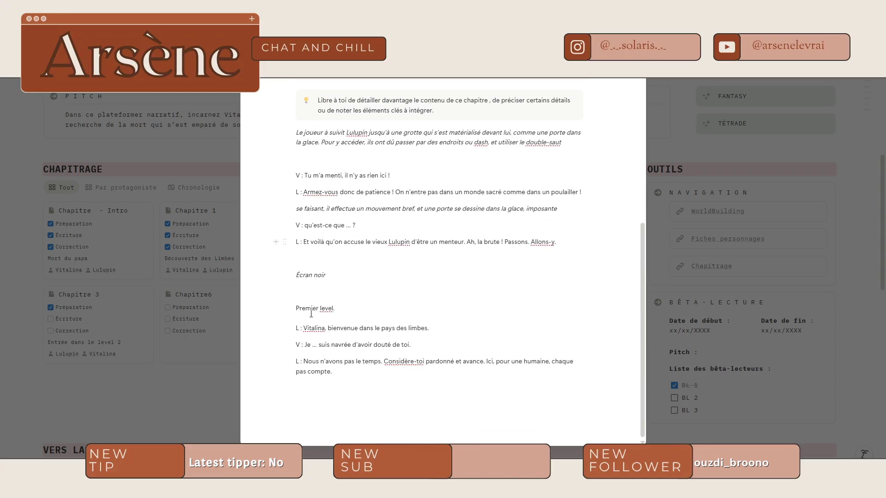
{"action": "scroll", "coordinate": [371, 239], "scroll_direction": "up", "scroll_amount": 5}
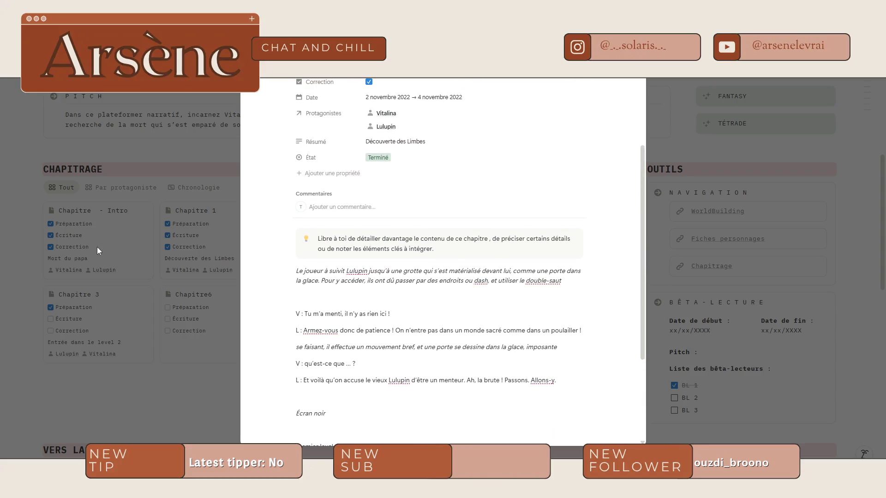
{"action": "left_click", "coordinate": [96, 246]}
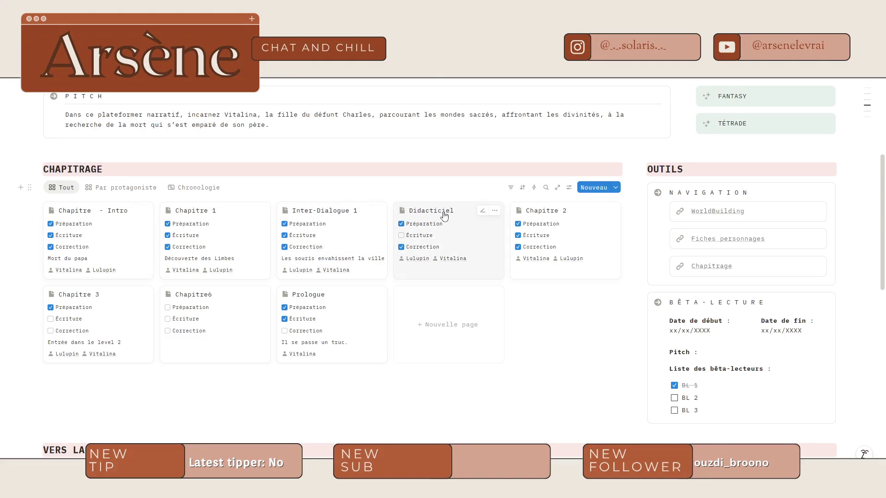
Skim the Inter-Dialogue 1 chapter page and return to the board
{"action": "left_click", "coordinate": [349, 211]}
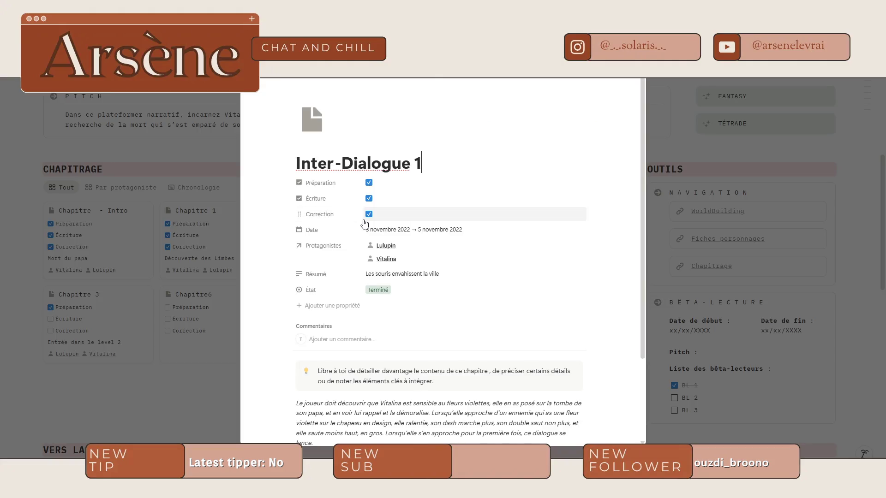
{"action": "scroll", "coordinate": [364, 225], "scroll_direction": "down", "scroll_amount": 2}
{"action": "left_click", "coordinate": [119, 221]}
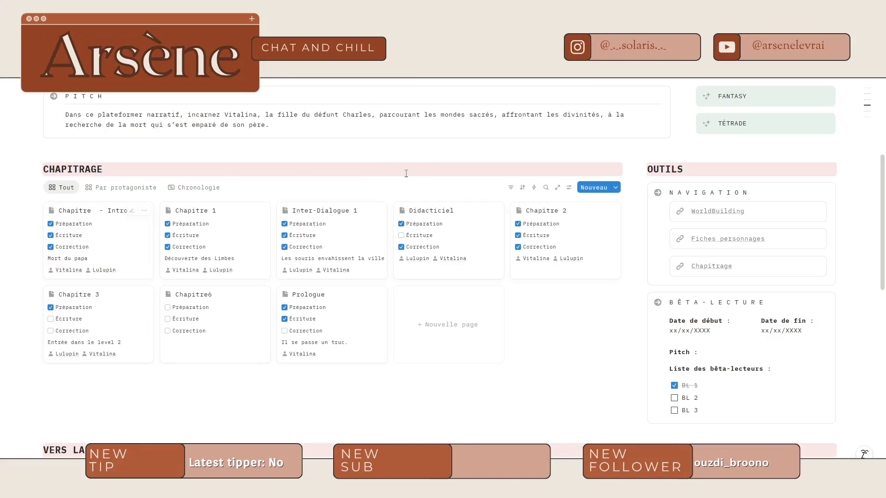
Open the Didacticiel chapter and read its tutorial instruction text
{"action": "left_click", "coordinate": [459, 215]}
{"action": "scroll", "coordinate": [461, 215], "scroll_direction": "down", "scroll_amount": 2}
{"action": "scroll", "coordinate": [461, 215], "scroll_direction": "down", "scroll_amount": 2}
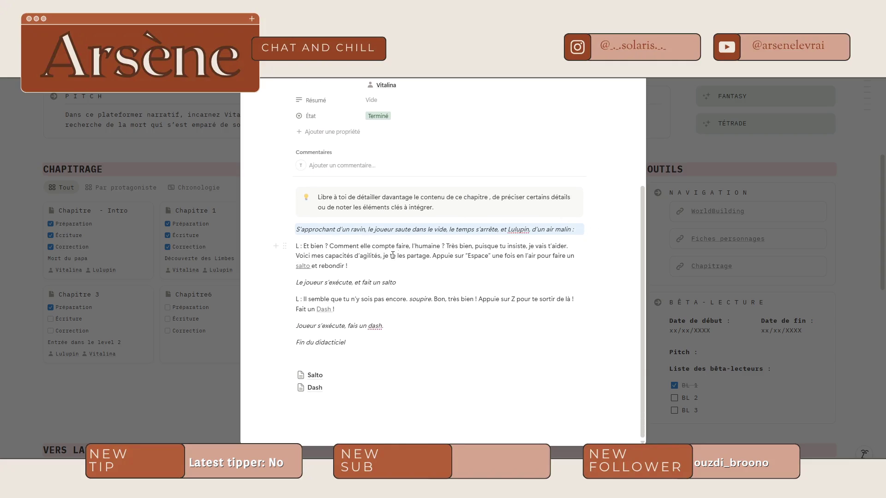
{"action": "left_click_drag", "start_coordinate": [405, 256], "coordinate": [478, 256]}
Check the linked Salto mechanic page, go back, and return to the C# script
{"action": "left_click", "coordinate": [303, 267]}
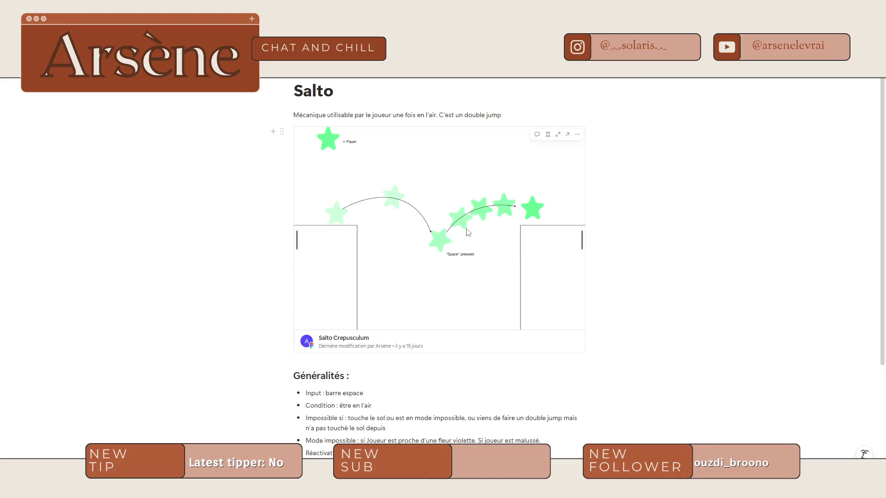
{"action": "scroll", "coordinate": [431, 222], "scroll_direction": "down", "scroll_amount": 3}
{"action": "scroll", "coordinate": [496, 306], "scroll_direction": "up", "scroll_amount": 3}
{"action": "key", "text": "alt+Left"}
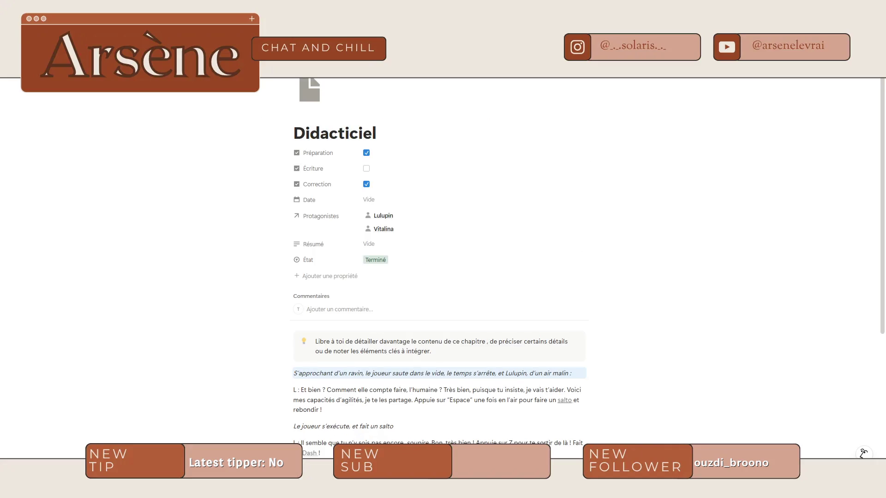
{"action": "key", "text": "alt+Tab"}
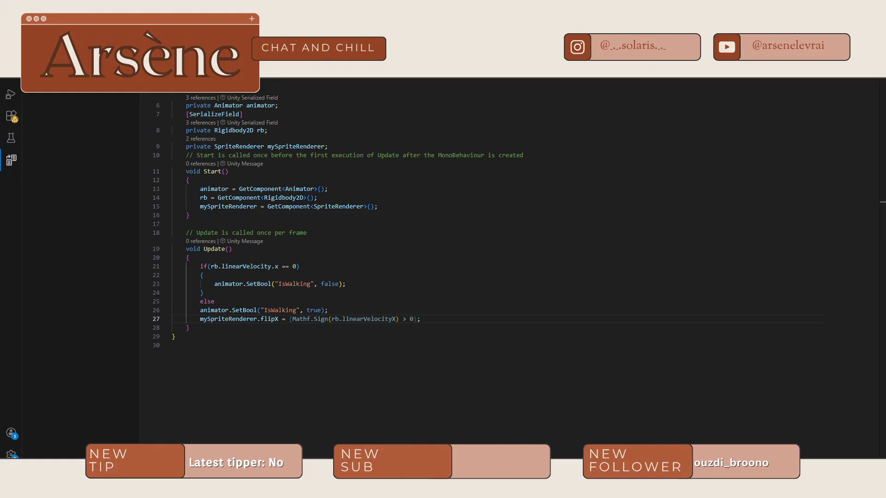
Search Google for 'tuto unity' in the browser
{"action": "key", "text": "alt+Tab"}
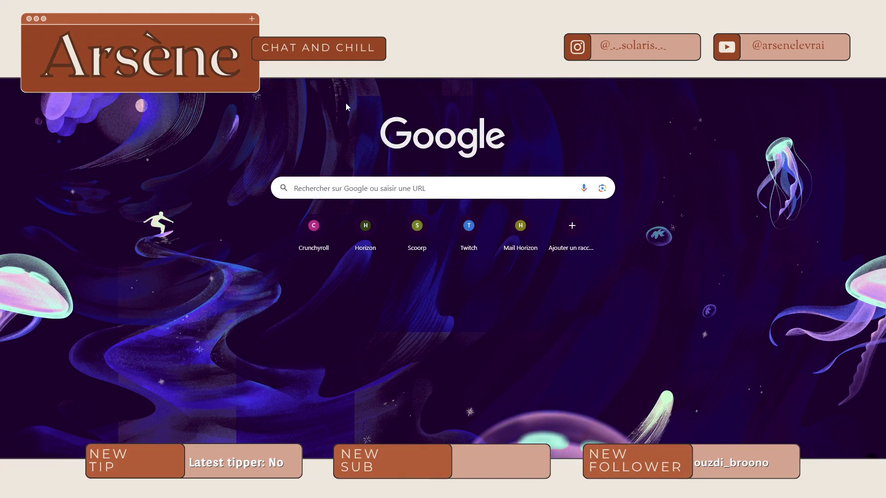
{"action": "type", "text": "tuto unity"}
{"action": "key", "text": "Return"}
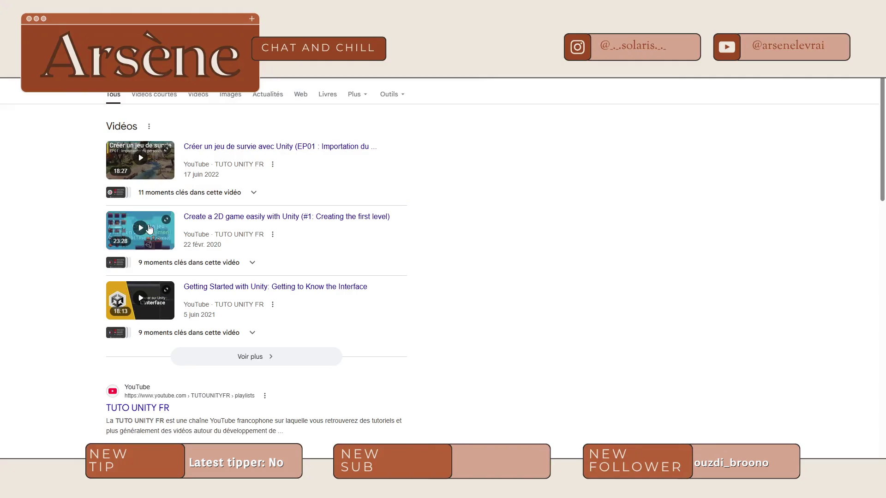
Open the TUTO UNITY FR channel and its Créer un jeu en 2D facilement avec Unity playlist
{"action": "scroll", "coordinate": [157, 281], "scroll_direction": "down", "scroll_amount": 4}
{"action": "left_click", "coordinate": [144, 226]}
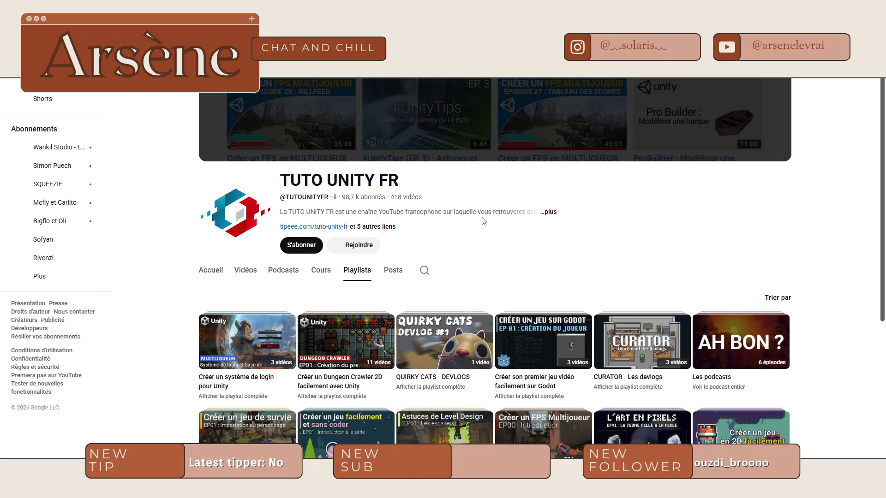
{"action": "scroll", "coordinate": [788, 148], "scroll_direction": "down", "scroll_amount": 3}
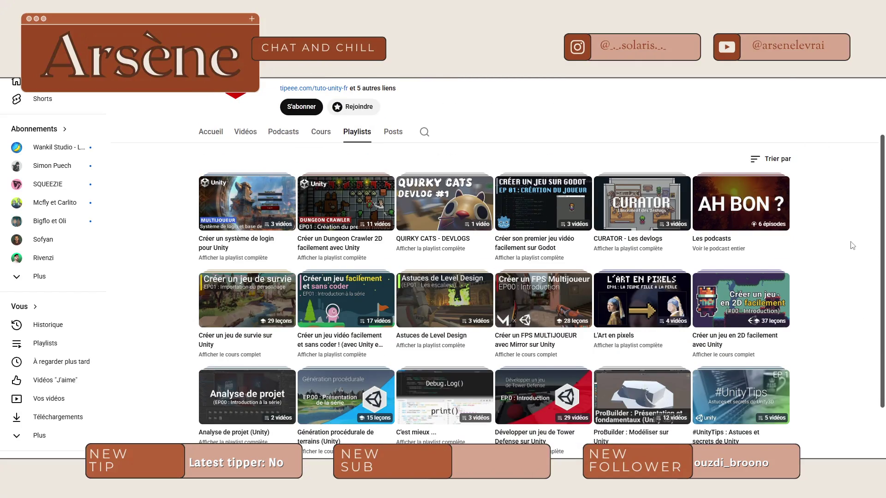
{"action": "scroll", "coordinate": [852, 245], "scroll_direction": "down", "scroll_amount": 2}
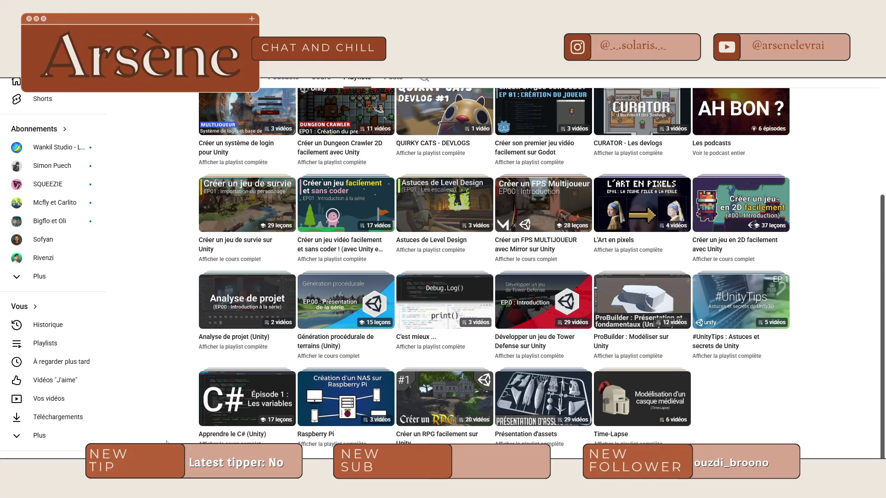
{"action": "scroll", "coordinate": [748, 241], "scroll_direction": "up", "scroll_amount": 1}
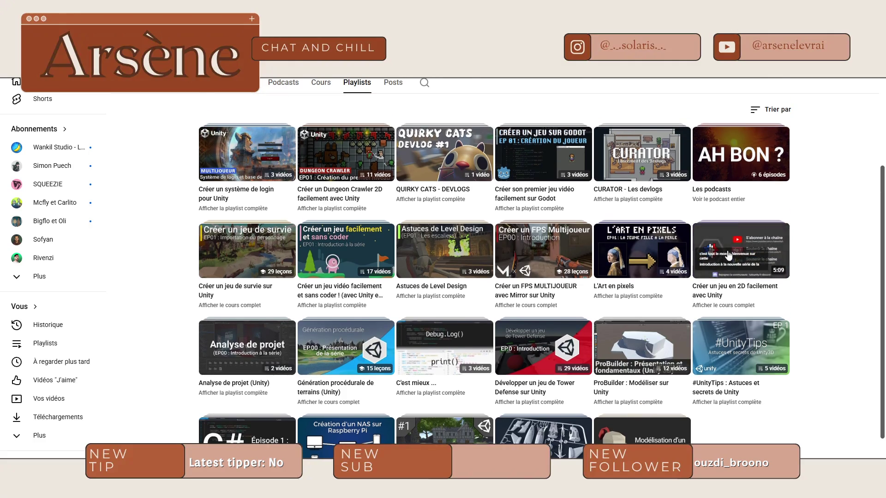
{"action": "left_click", "coordinate": [749, 240]}
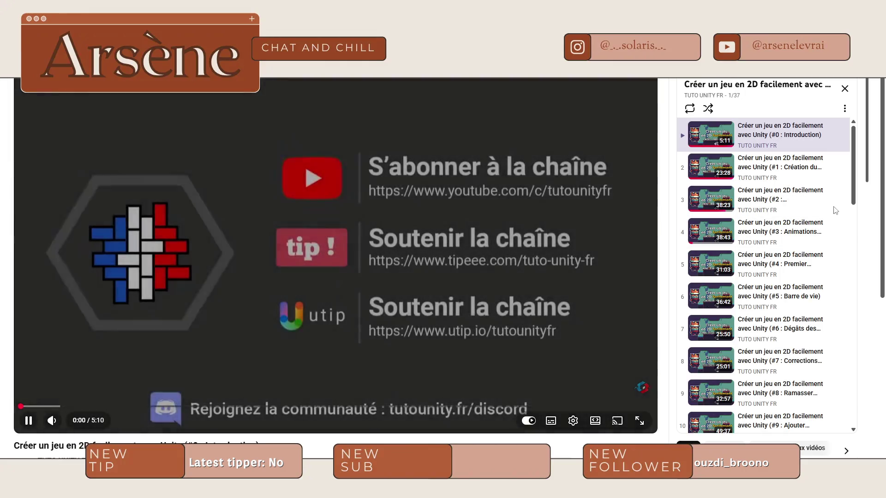
Pause the introduction video, browse the 37-lesson playlist panel, and dismiss its options menu
{"action": "key", "text": "space"}
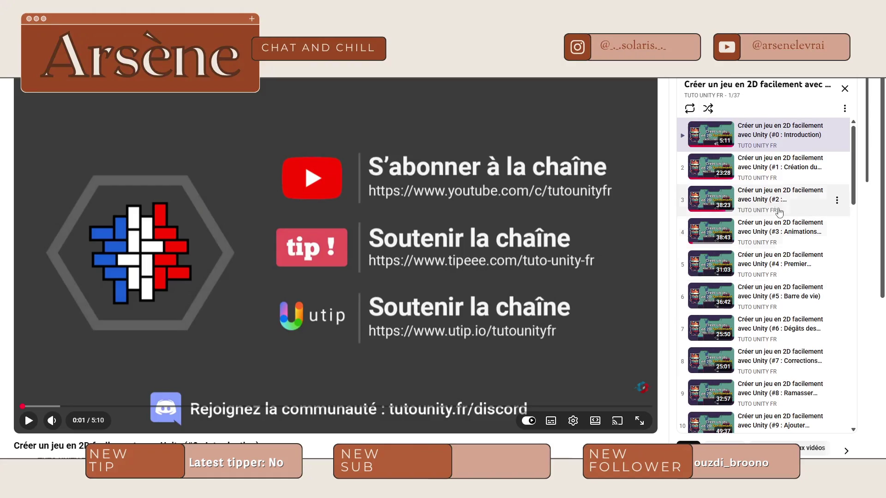
{"action": "scroll", "coordinate": [764, 183], "scroll_direction": "down", "scroll_amount": 3}
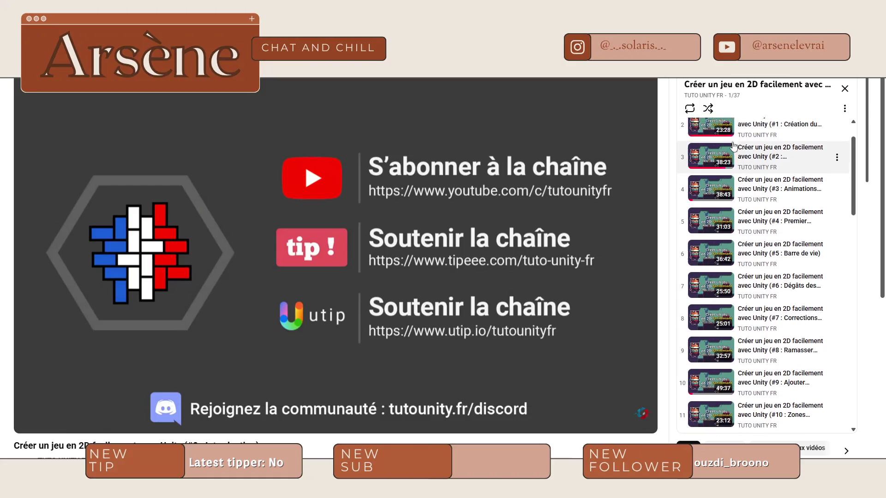
{"action": "scroll", "coordinate": [796, 176], "scroll_direction": "down", "scroll_amount": 10}
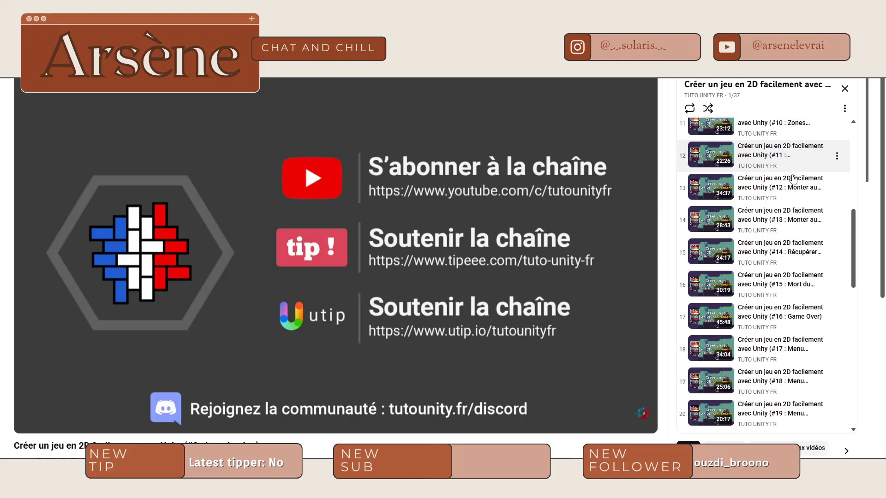
{"action": "scroll", "coordinate": [787, 187], "scroll_direction": "down", "scroll_amount": 5}
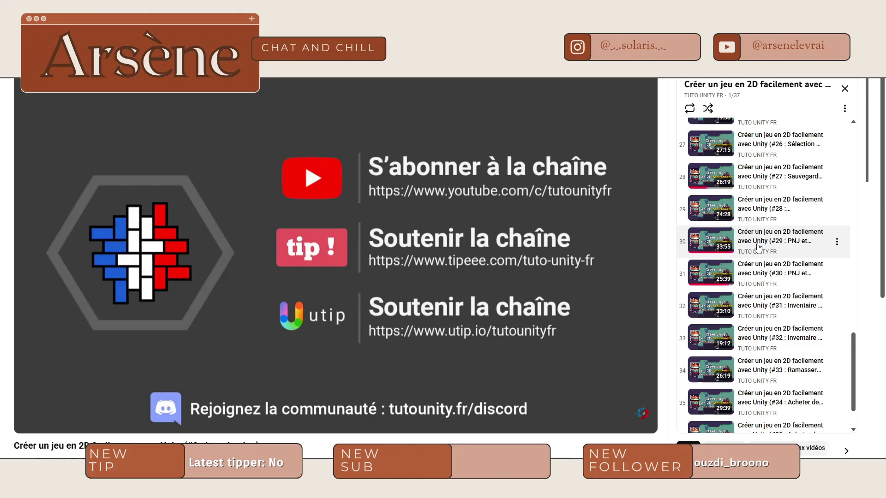
{"action": "scroll", "coordinate": [790, 273], "scroll_direction": "down", "scroll_amount": 1}
{"action": "left_click_drag", "start_coordinate": [853, 383], "coordinate": [855, 166]}
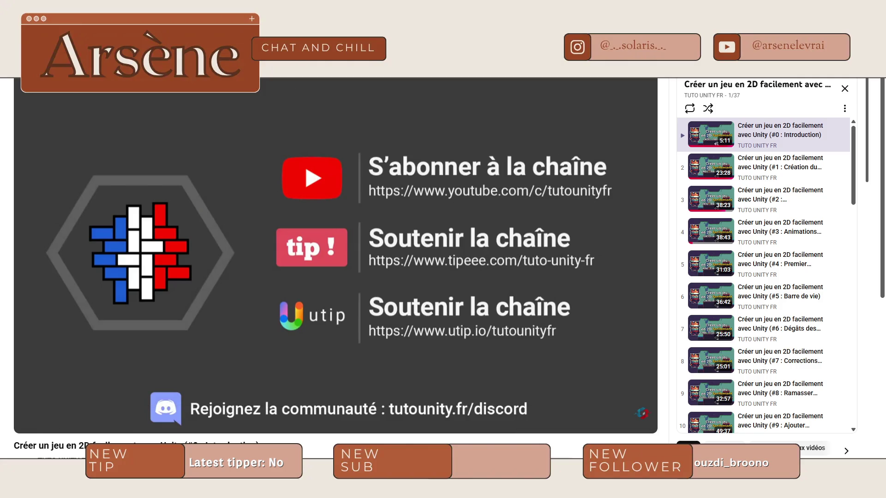
{"action": "left_click", "coordinate": [844, 110]}
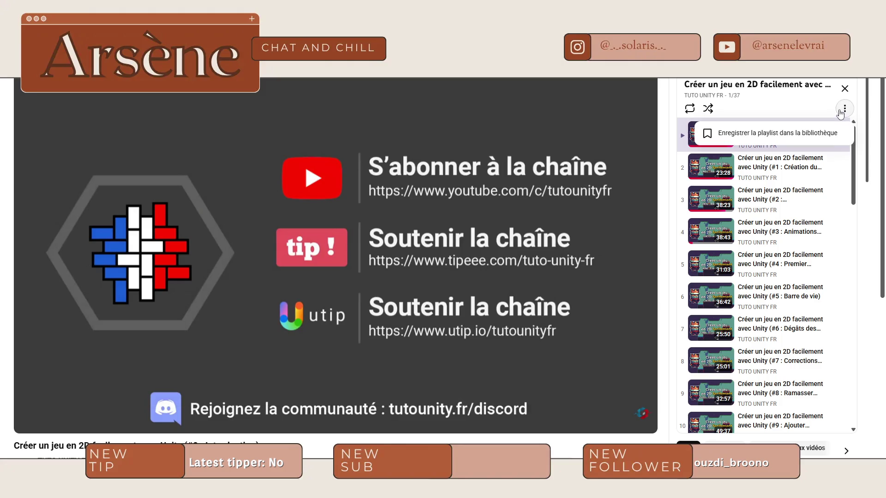
{"action": "left_click", "coordinate": [788, 110]}
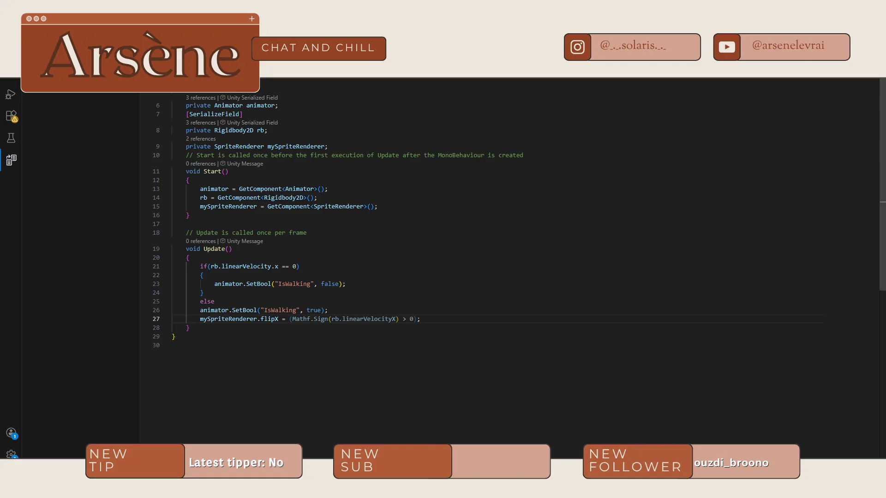
Glance at the Unity Discussions thread on pruning destroyed objects, then return to the Unity Editor
{"action": "key", "text": "alt+Tab"}
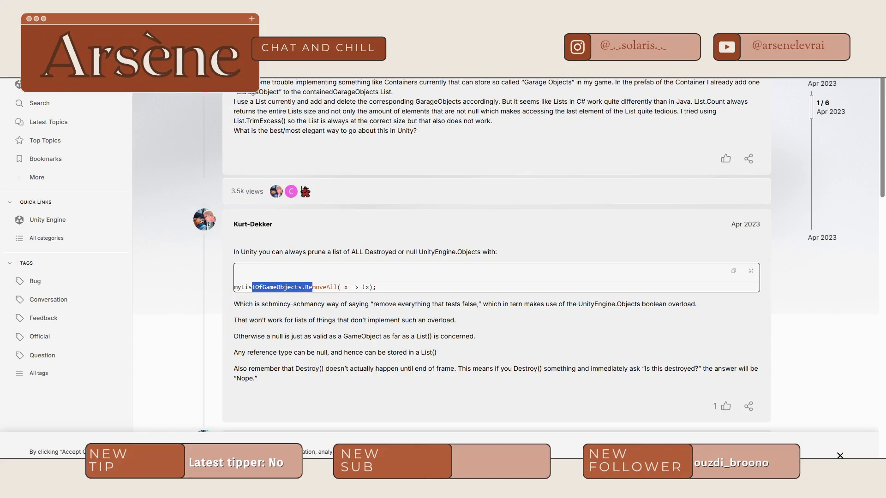
{"action": "left_click", "coordinate": [516, 241]}
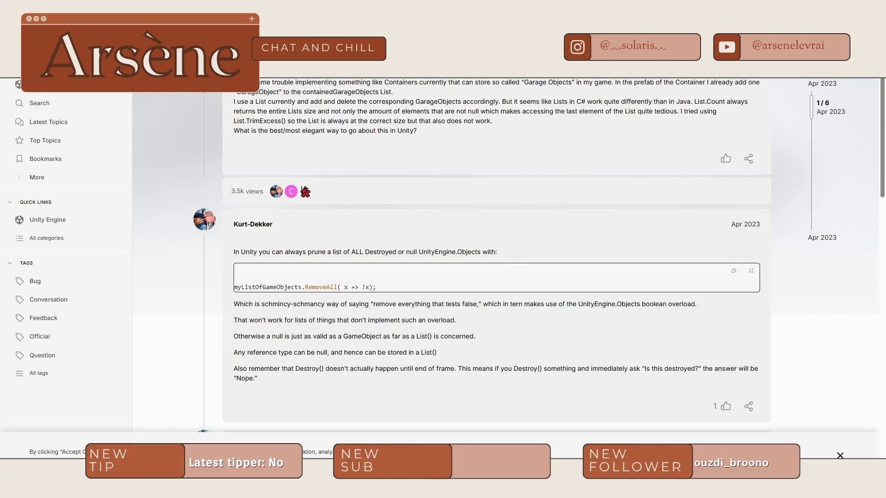
{"action": "key", "text": "alt+Tab"}
{"action": "key", "text": "alt+Tab"}
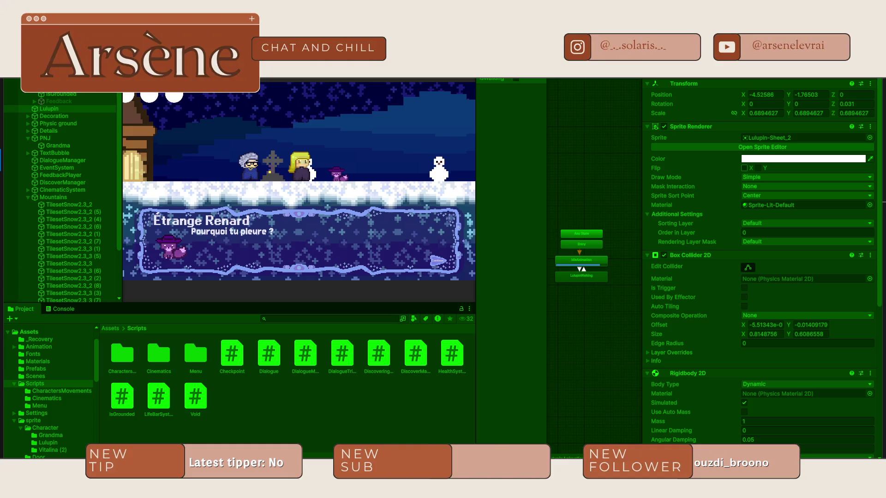
Exit Play mode with Ctrl+P, pan the Scene view, and frame the Lulupin character
{"action": "key", "text": "ctrl+p"}
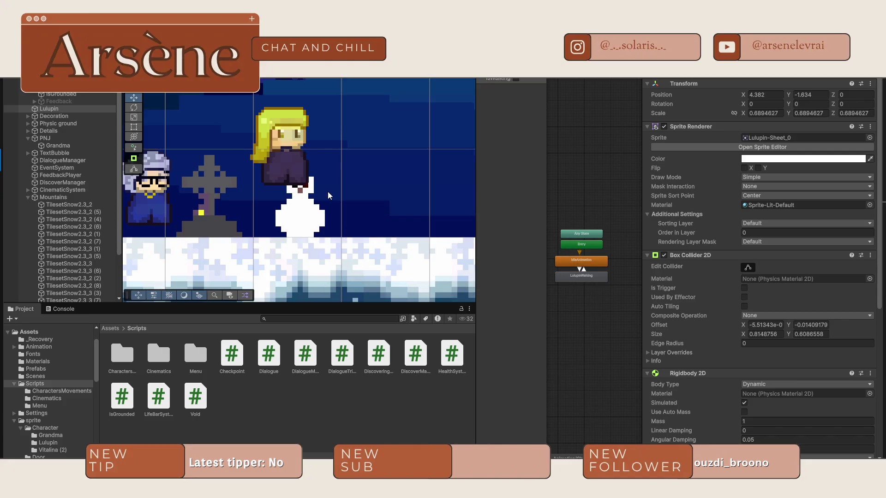
{"action": "scroll", "coordinate": [300, 131], "scroll_direction": "left", "scroll_amount": 5}
{"action": "scroll", "coordinate": [300, 130], "scroll_direction": "up", "scroll_amount": 3}
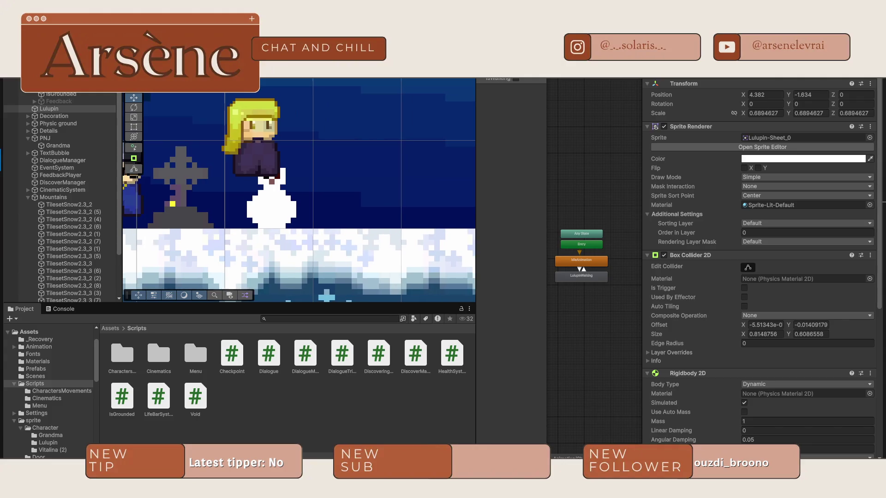
{"action": "scroll", "coordinate": [381, 212], "scroll_direction": "left", "scroll_amount": 10}
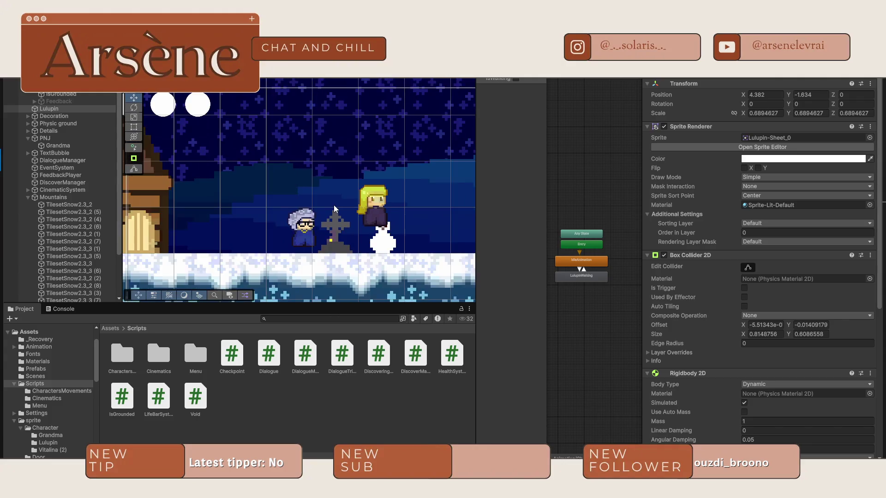
{"action": "scroll", "coordinate": [469, 203], "scroll_direction": "up", "scroll_amount": 3}
{"action": "scroll", "coordinate": [469, 203], "scroll_direction": "right", "scroll_amount": 10}
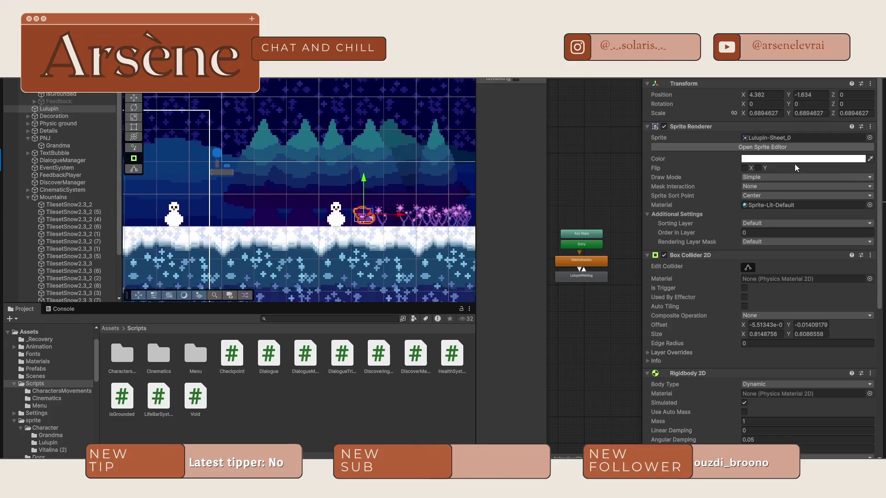
{"action": "scroll", "coordinate": [249, 174], "scroll_direction": "up", "scroll_amount": 5}
{"action": "scroll", "coordinate": [228, 199], "scroll_direction": "right", "scroll_amount": 5}
{"action": "key", "text": "f"}
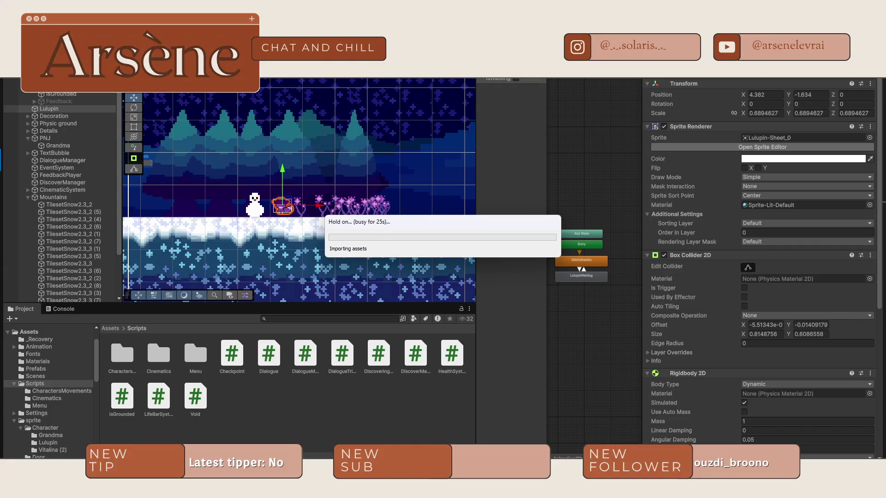
Move the busy import dialog aside, pan along the snowy ground, and start the play-test
{"action": "mouse_move", "coordinate": [698, 455]}
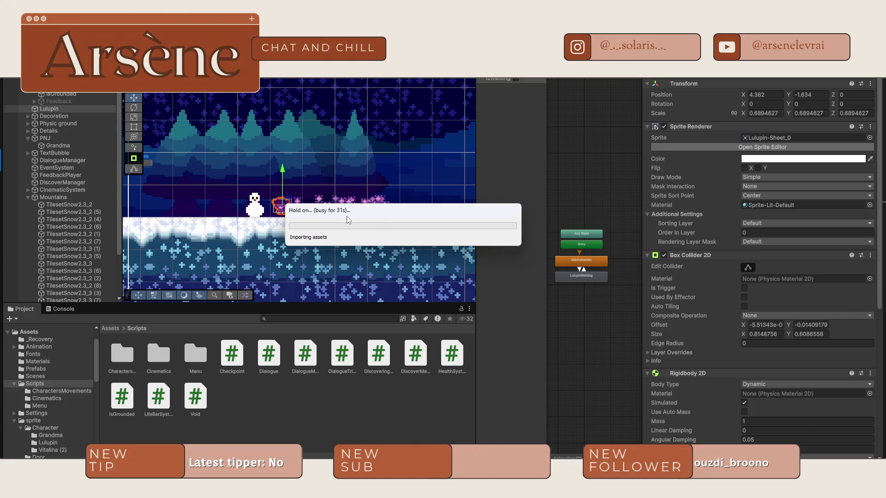
{"action": "left_click_drag", "start_coordinate": [348, 215], "coordinate": [508, 211]}
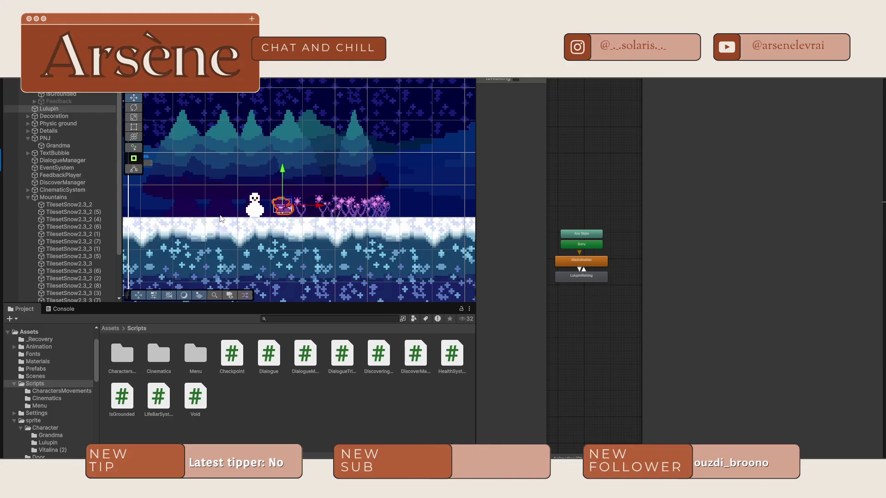
{"action": "left_click_drag", "start_coordinate": [184, 214], "coordinate": [369, 204]}
{"action": "key", "text": "ctrl+p"}
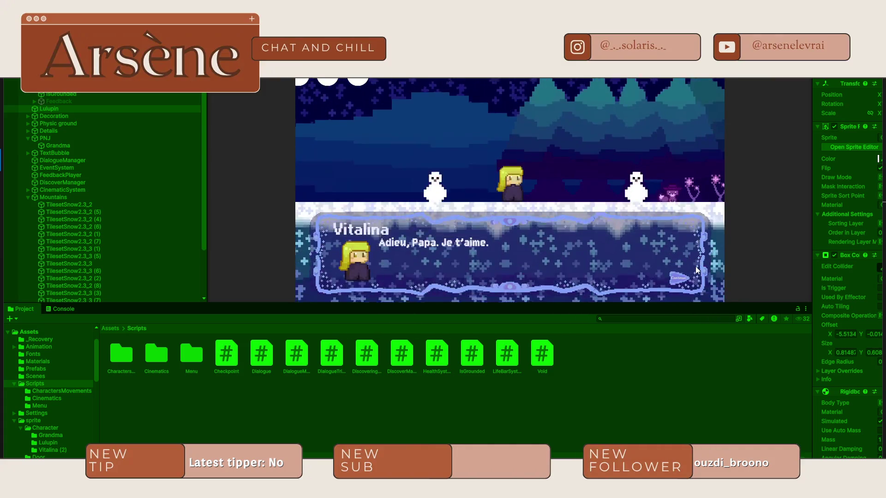
Advance past Vitalina's farewell to Mémé's line, then view the running scene in the editor
{"action": "left_click", "coordinate": [696, 267]}
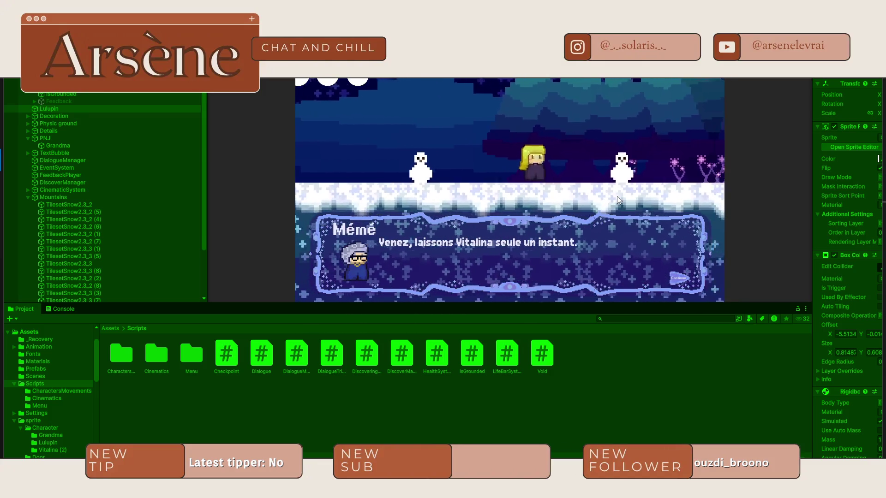
{"action": "key", "text": "ctrl+p"}
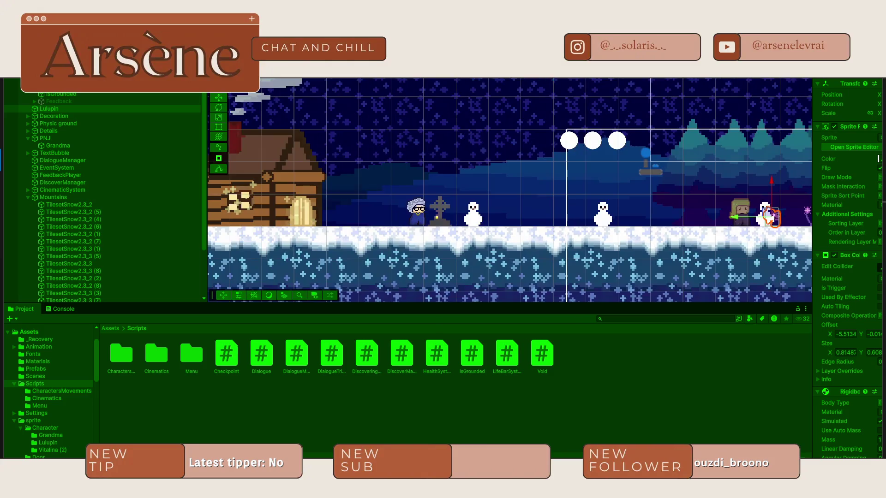
Widen the Inspector, frame Lulupin, and set her Sprite Renderer Order in Layer to 1
{"action": "left_click_drag", "start_coordinate": [814, 89], "coordinate": [681, 89]}
{"action": "key", "text": "f"}
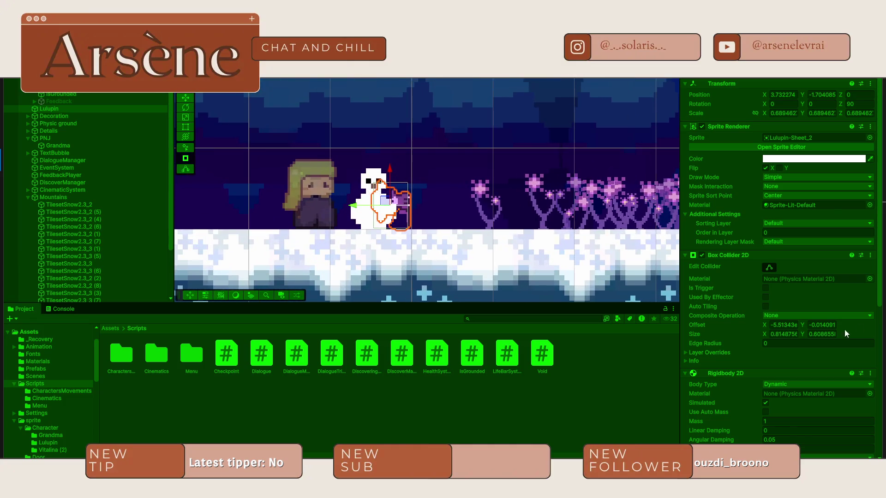
{"action": "key", "text": "e"}
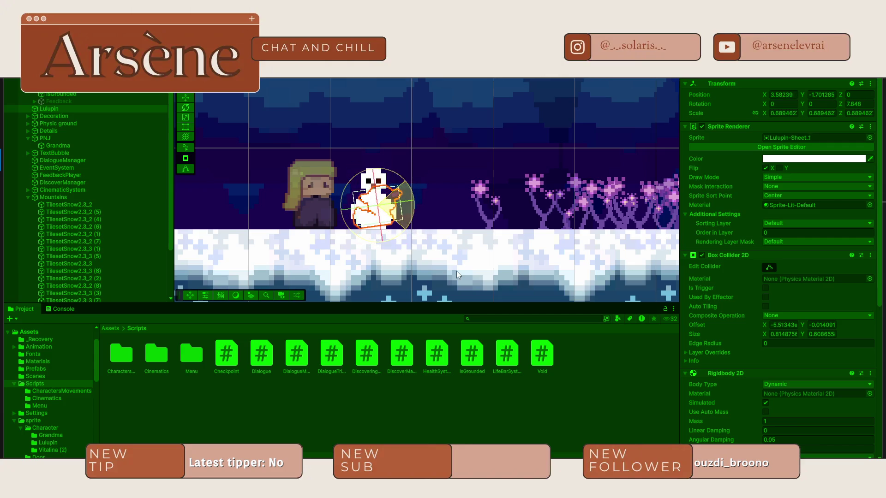
{"action": "key", "text": "w"}
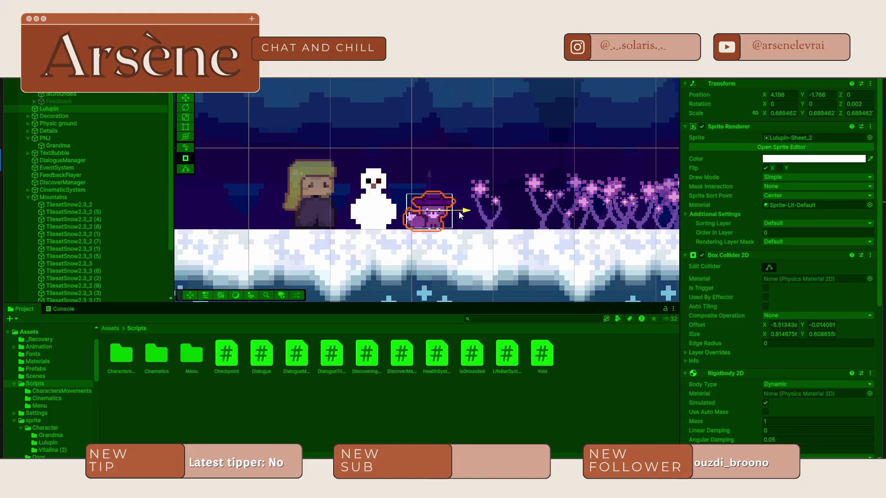
{"action": "left_click", "coordinate": [774, 232]}
{"action": "type", "text": "1"}
{"action": "left_click", "coordinate": [492, 232]}
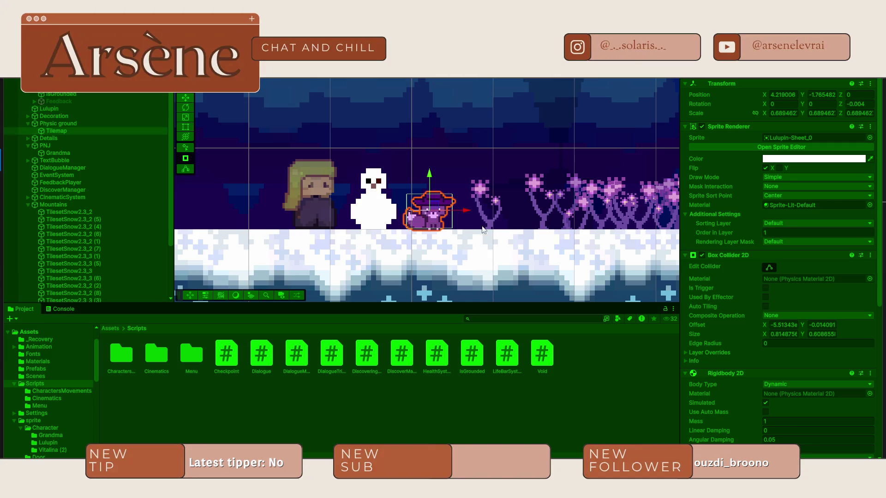
Reselect Lulupin and nudge her slightly to the left
{"action": "left_click", "coordinate": [453, 215]}
{"action": "left_click", "coordinate": [434, 211]}
{"action": "left_click", "coordinate": [392, 226]}
{"action": "left_click", "coordinate": [426, 214]}
{"action": "mouse_move", "coordinate": [470, 209]}
{"action": "left_mouse_down"}
{"action": "mouse_move", "coordinate": [254, 210]}
{"action": "mouse_move", "coordinate": [458, 214]}
{"action": "left_mouse_up"}
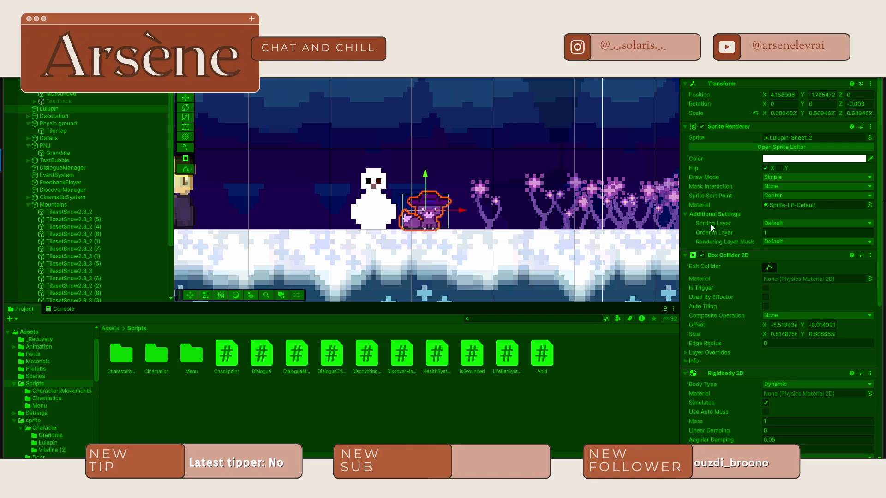
Expand the Rigidbody 2D constraints, return to the Game view, and dismiss Mémé's line
{"action": "scroll", "coordinate": [734, 245], "scroll_direction": "down", "scroll_amount": 3}
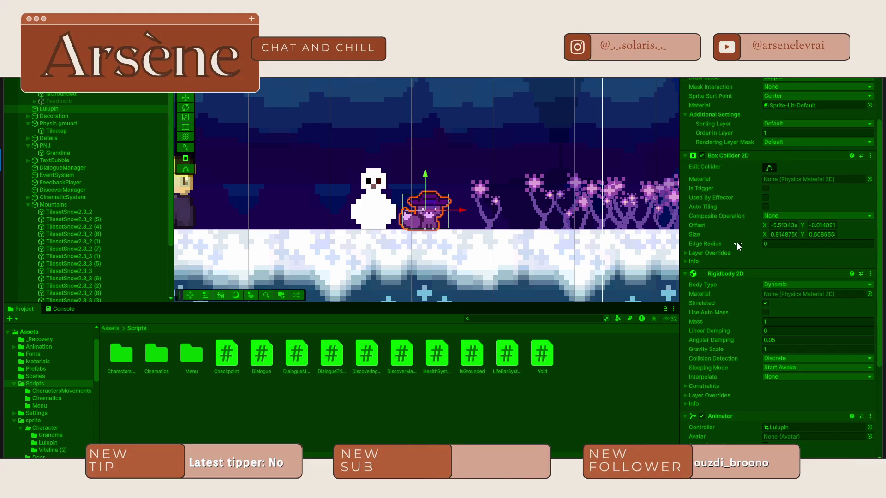
{"action": "scroll", "coordinate": [738, 243], "scroll_direction": "down", "scroll_amount": 3}
{"action": "left_click", "coordinate": [686, 362]}
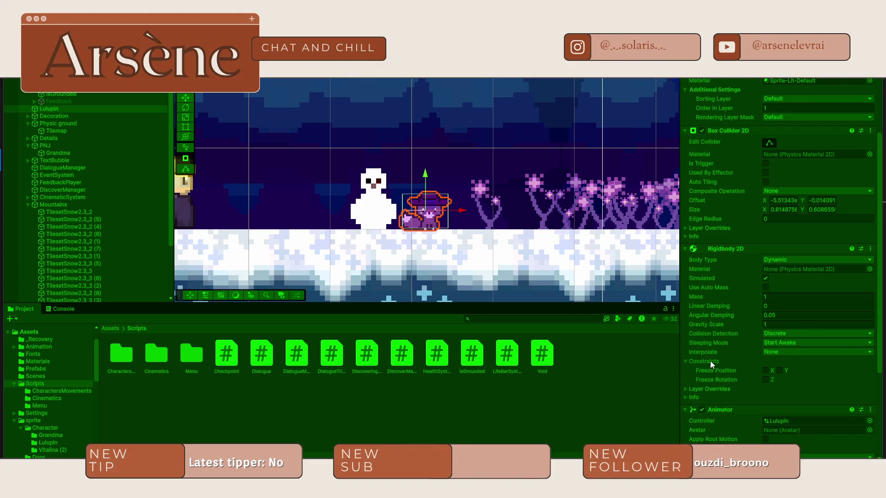
{"action": "left_click", "coordinate": [522, 191]}
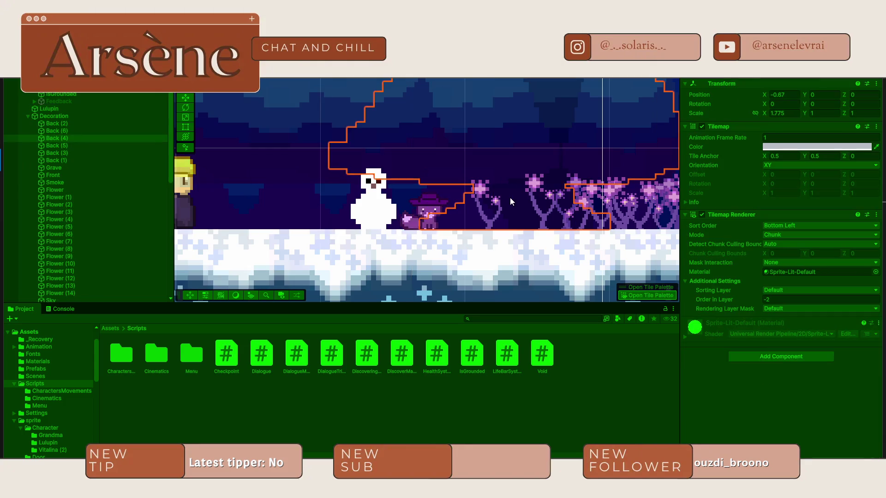
{"action": "key", "text": "ctrl+2"}
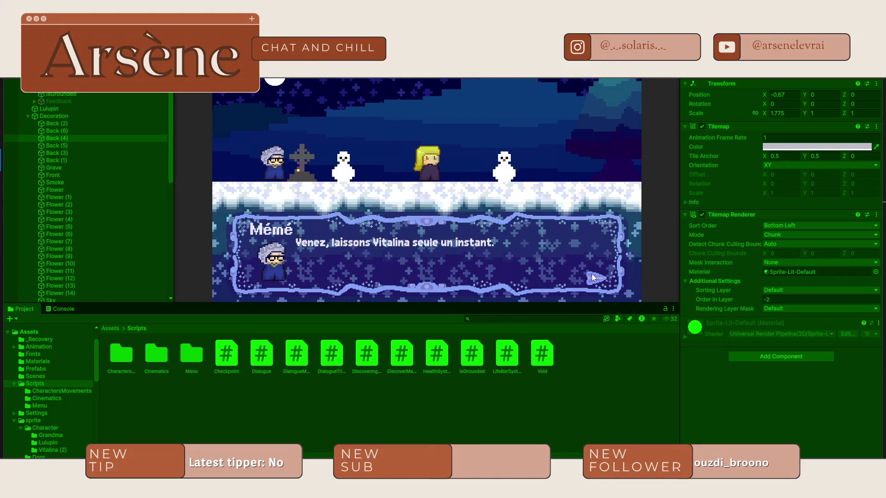
{"action": "left_click", "coordinate": [488, 262]}
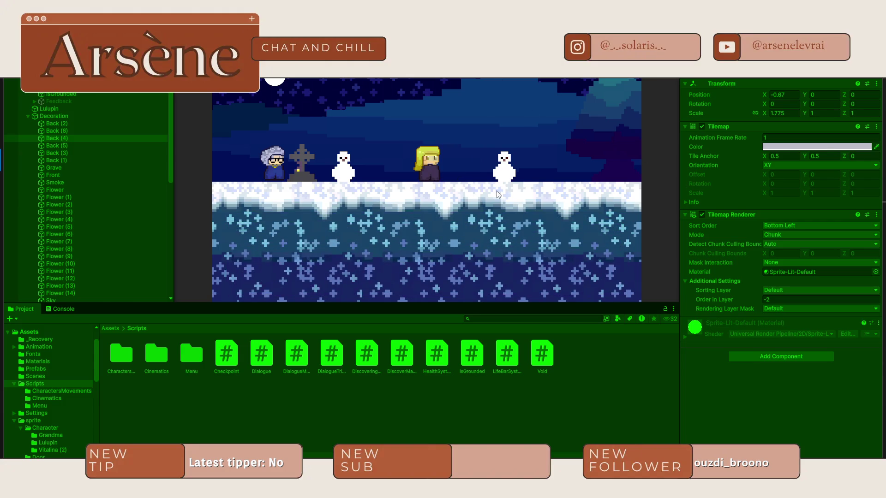
Jump forward, dismiss the Étrange Renard dialogue, and keep moving right
{"action": "key", "text": "space"}
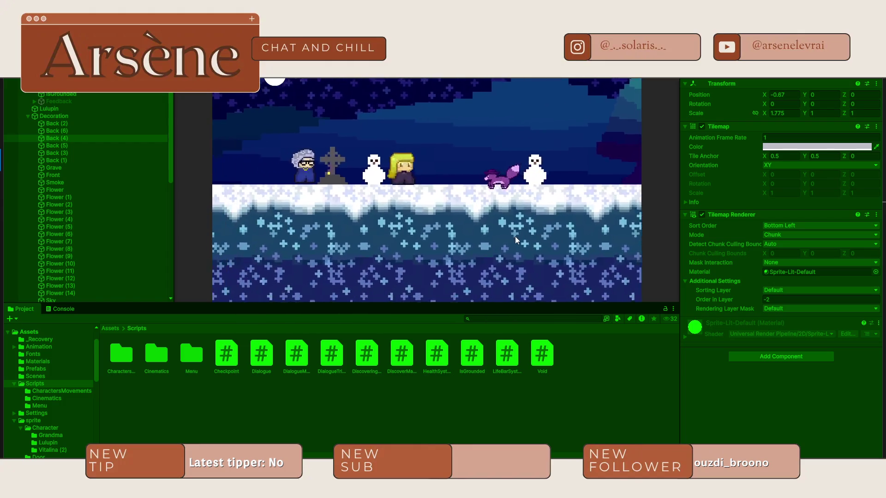
{"action": "left_click", "coordinate": [514, 234]}
{"action": "key", "text": "space"}
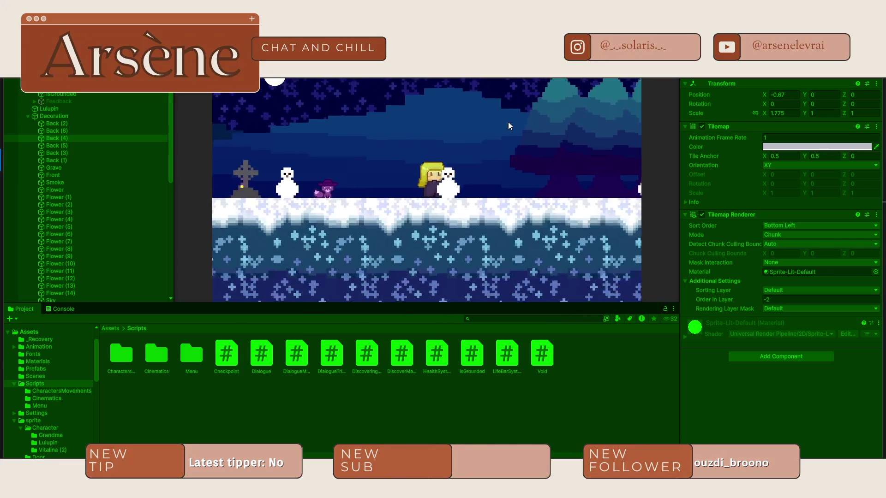
Tint Vitalina's sprite red, stop the play-test so it reverts, and frame her
{"action": "left_click", "coordinate": [79, 87]}
{"action": "left_click", "coordinate": [826, 160]}
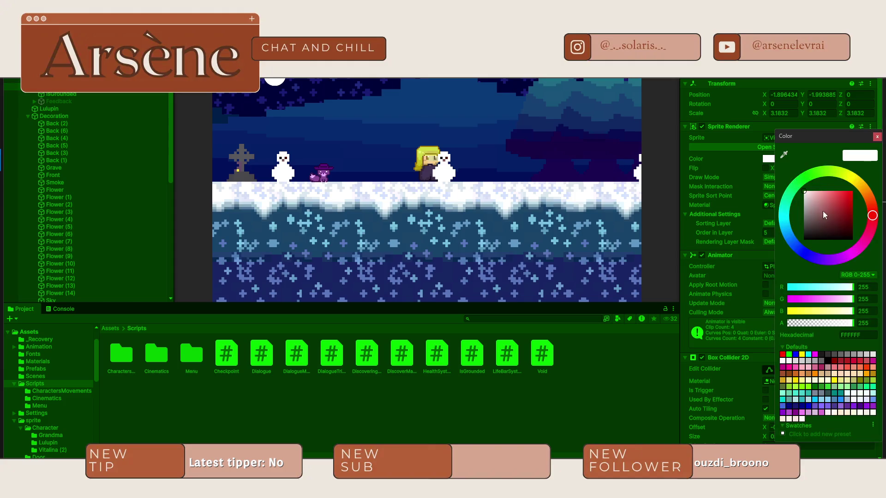
{"action": "left_click", "coordinate": [844, 198]}
{"action": "left_click", "coordinate": [506, 139]}
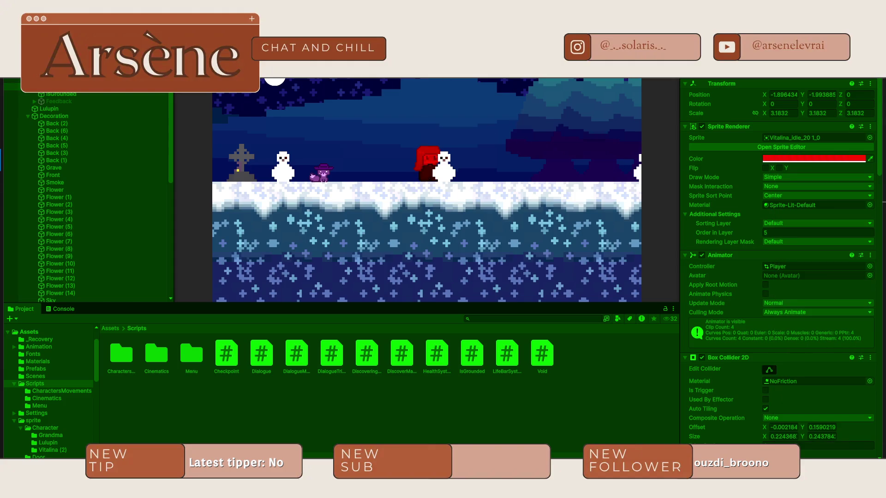
{"action": "key", "text": "ctrl+p"}
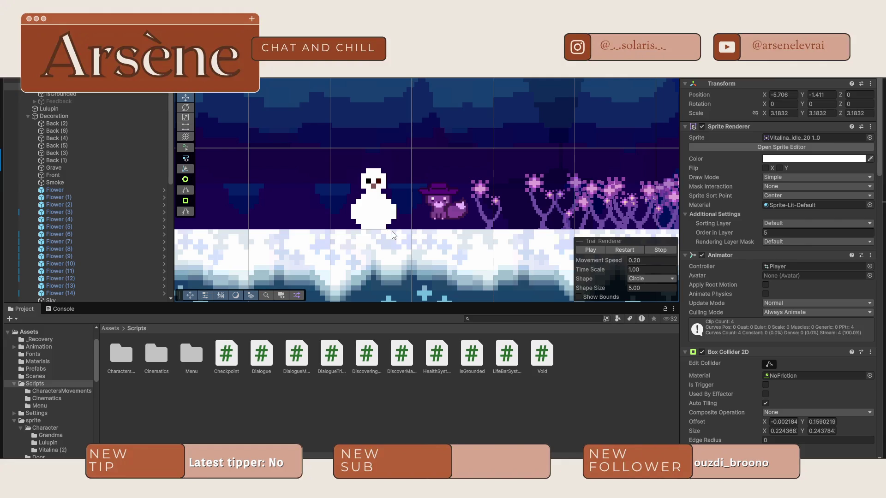
{"action": "key", "text": "f"}
{"action": "scroll", "coordinate": [588, 154], "scroll_direction": "up", "scroll_amount": 3}
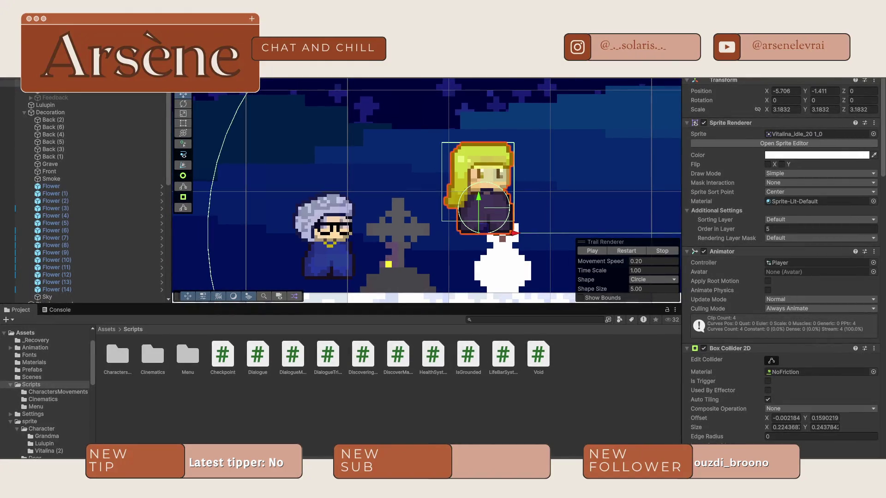
Open the Colors page of the editor Preferences
{"action": "left_click", "coordinate": [9, 73]}
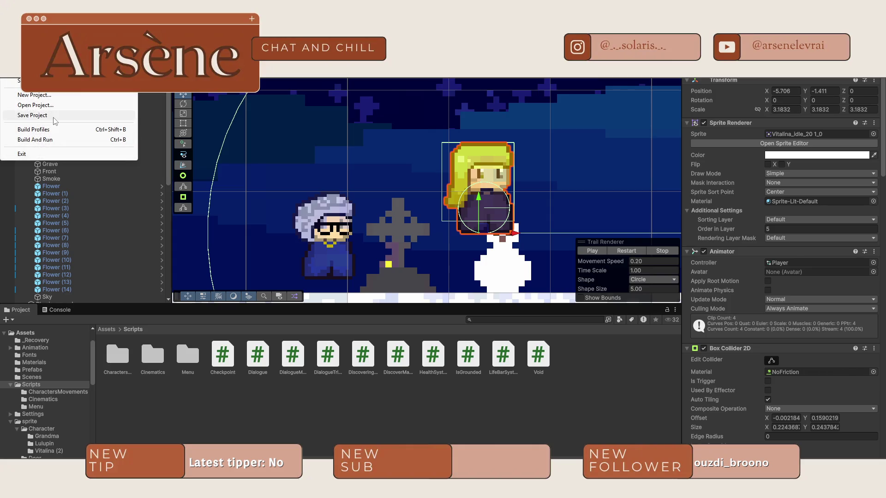
{"action": "mouse_move", "coordinate": [28, 73]}
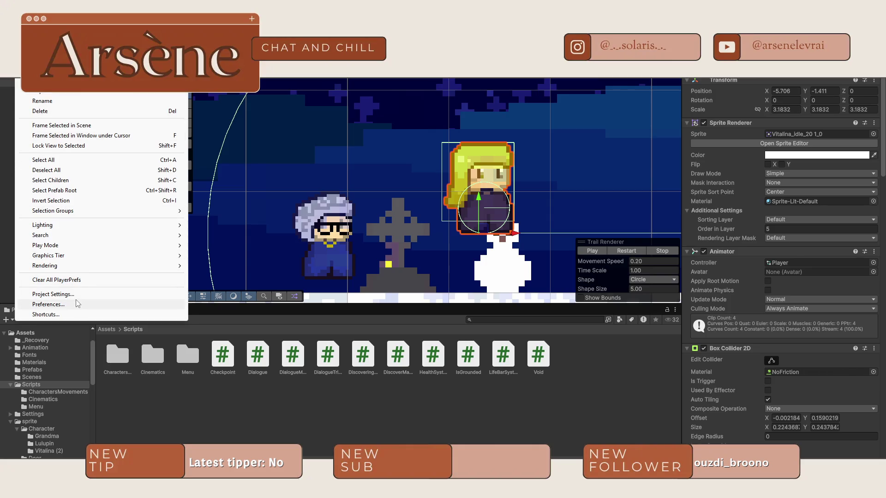
{"action": "left_click", "coordinate": [82, 300]}
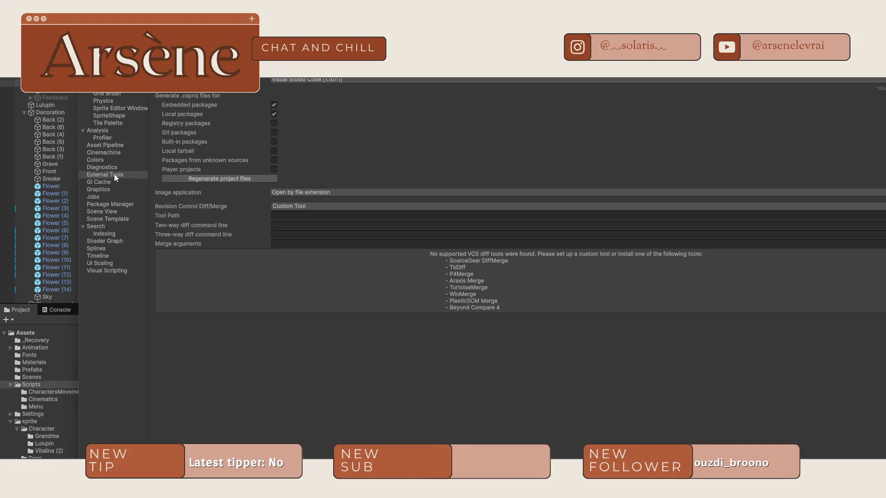
{"action": "left_click", "coordinate": [95, 159]}
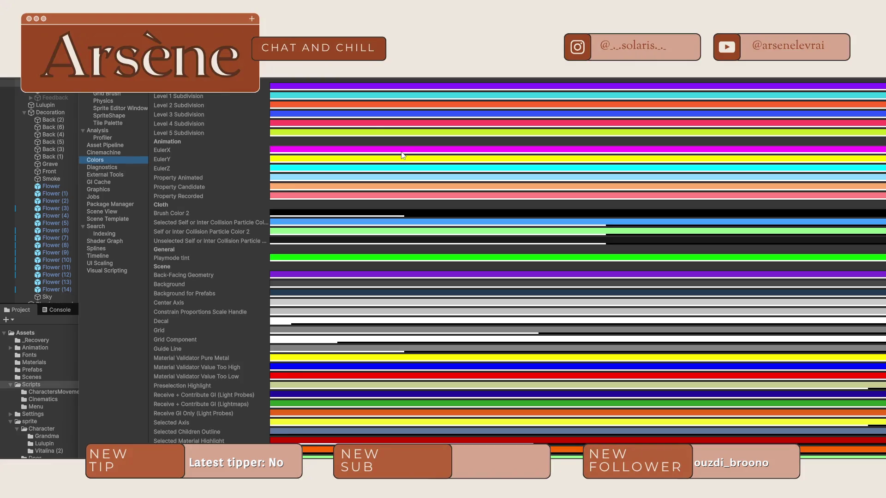
{"action": "scroll", "coordinate": [335, 138], "scroll_direction": "down", "scroll_amount": 5}
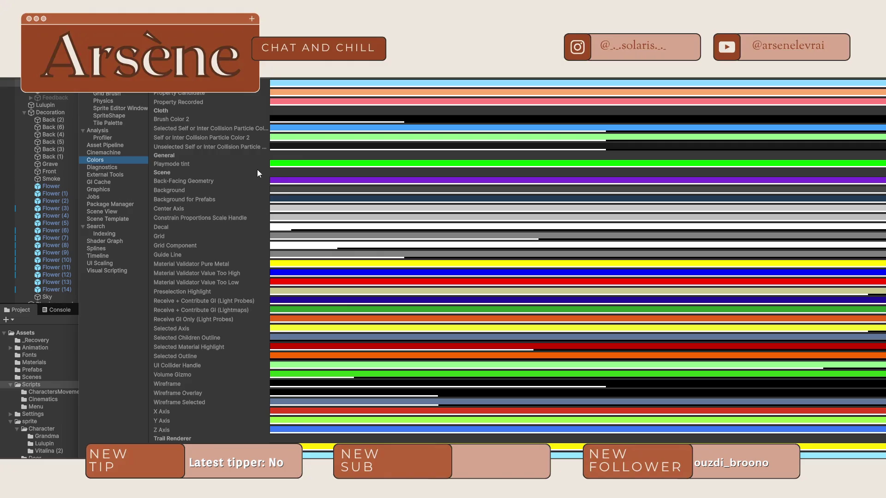
Change the Playmode tint to magenta (FF00C9) and start the play-test
{"action": "left_click", "coordinate": [290, 164]}
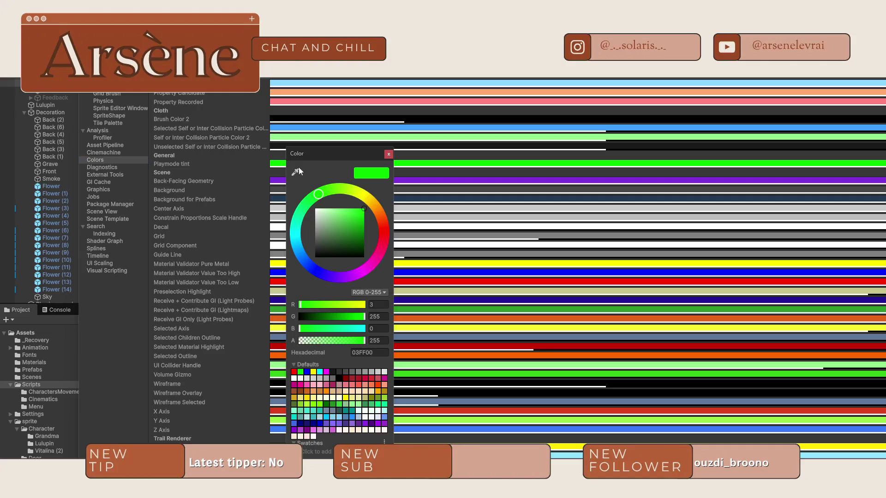
{"action": "left_click_drag", "start_coordinate": [358, 220], "coordinate": [380, 205]}
{"action": "left_click", "coordinate": [388, 156]}
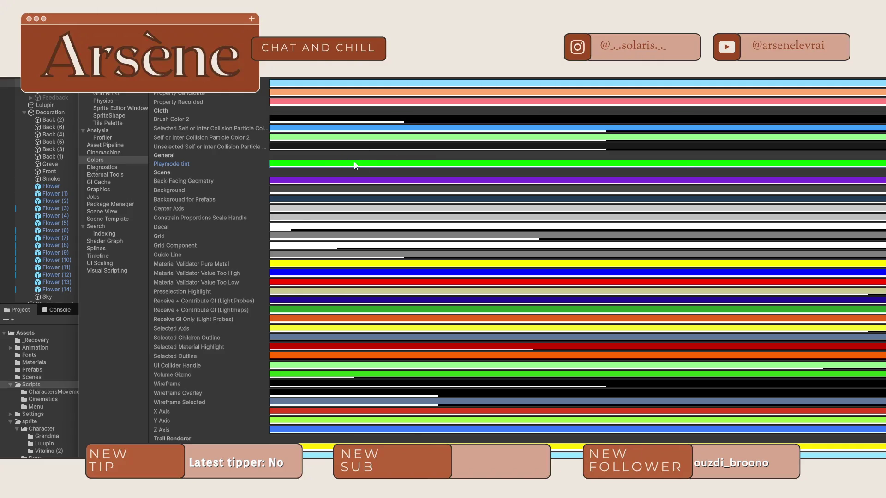
{"action": "left_click", "coordinate": [296, 164]}
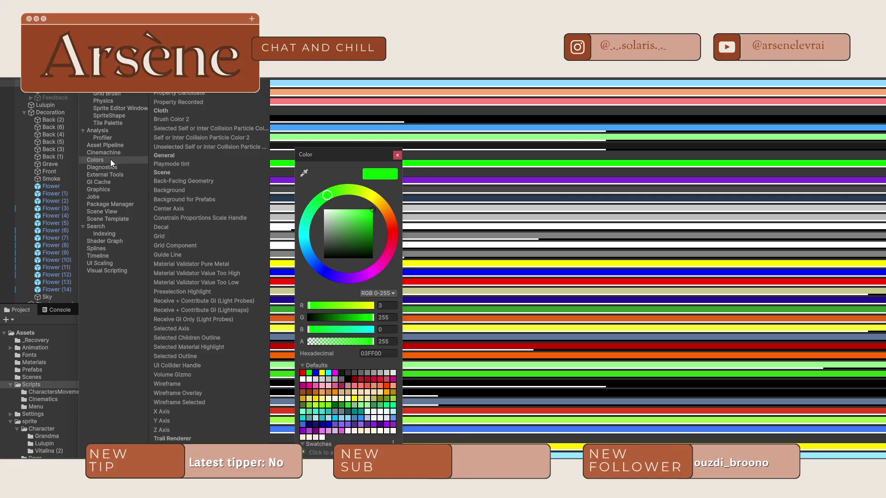
{"action": "left_click", "coordinate": [198, 161]}
{"action": "left_click", "coordinate": [312, 165]}
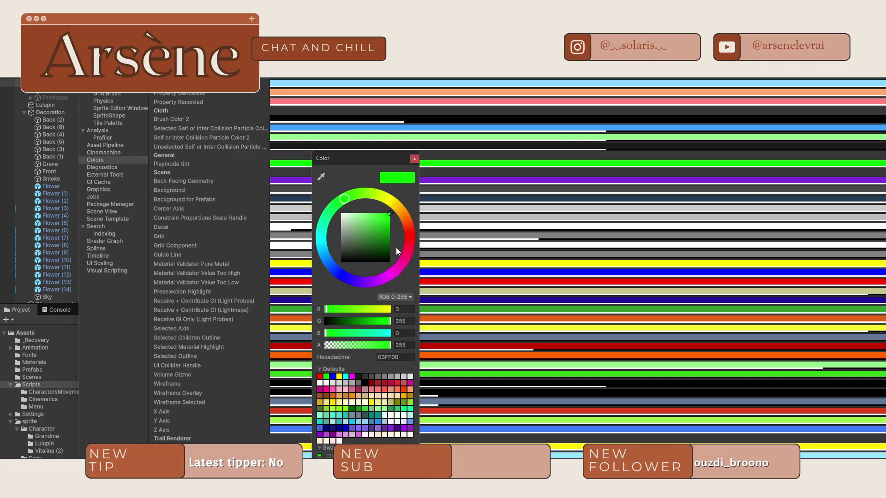
{"action": "left_click_drag", "start_coordinate": [408, 228], "coordinate": [395, 271]}
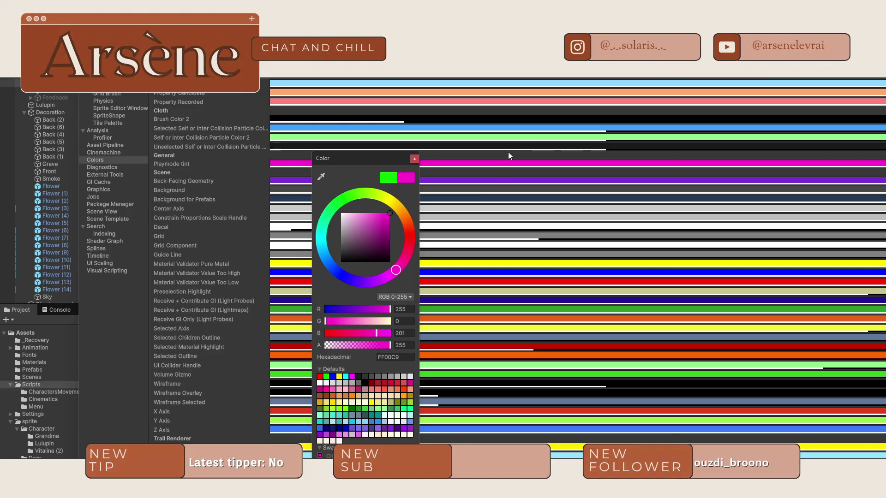
{"action": "left_click", "coordinate": [505, 154]}
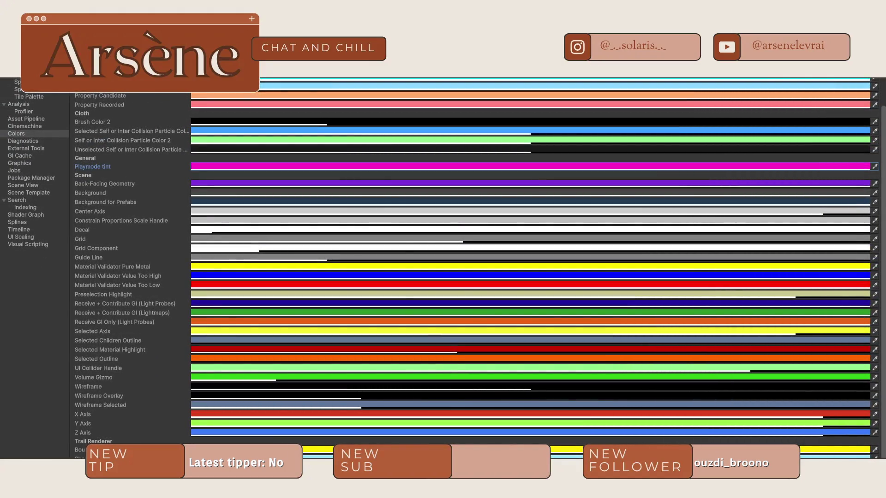
{"action": "key", "text": "ctrl+p"}
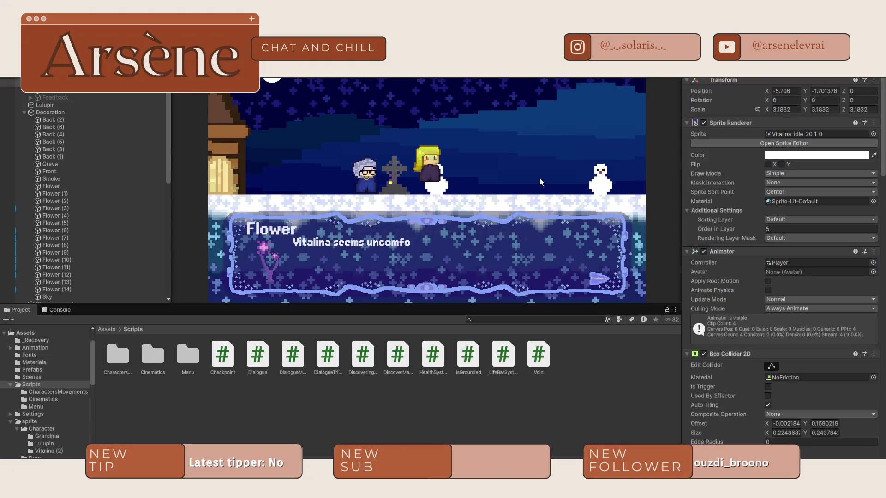
Stop play mode, select Lulupin, and browse to Assets > sprite > Character > Lulupin's sprite sheet
{"action": "key", "text": "ctrl+p"}
{"action": "scroll", "coordinate": [556, 183], "scroll_direction": "up", "scroll_amount": 5}
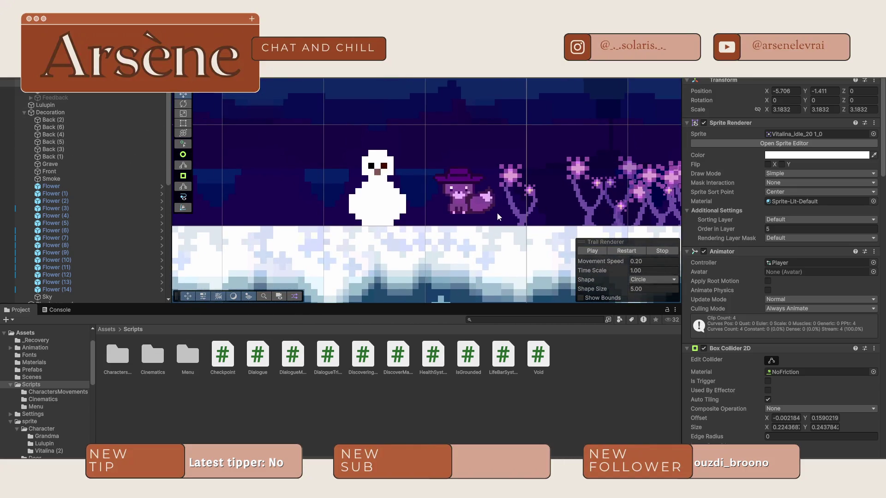
{"action": "left_click", "coordinate": [464, 188]}
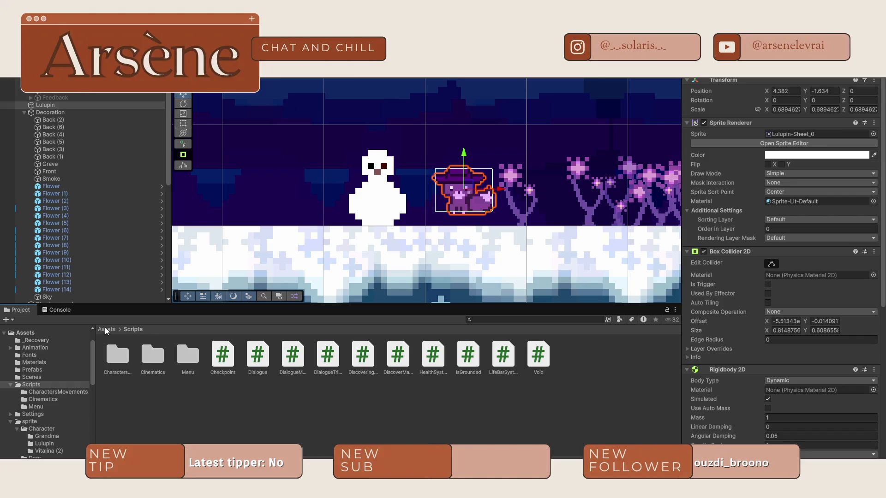
{"action": "left_click", "coordinate": [106, 329]}
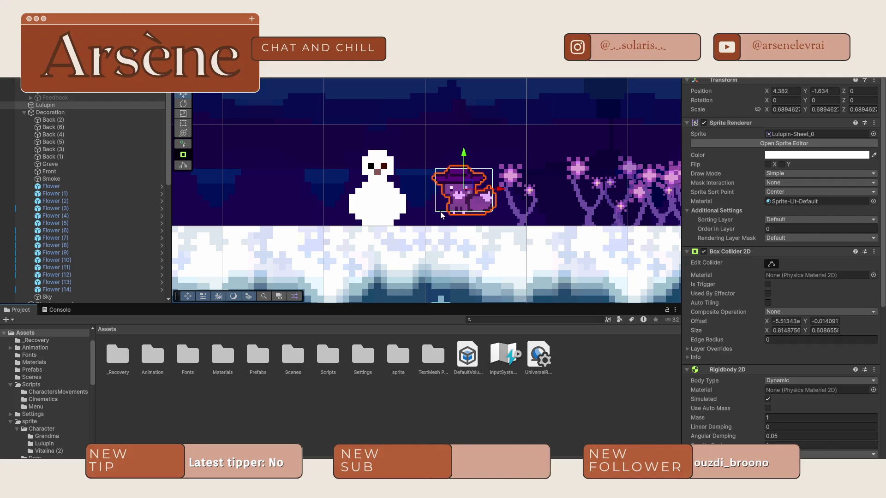
{"action": "double_click", "coordinate": [397, 355]}
{"action": "double_click", "coordinate": [118, 355]}
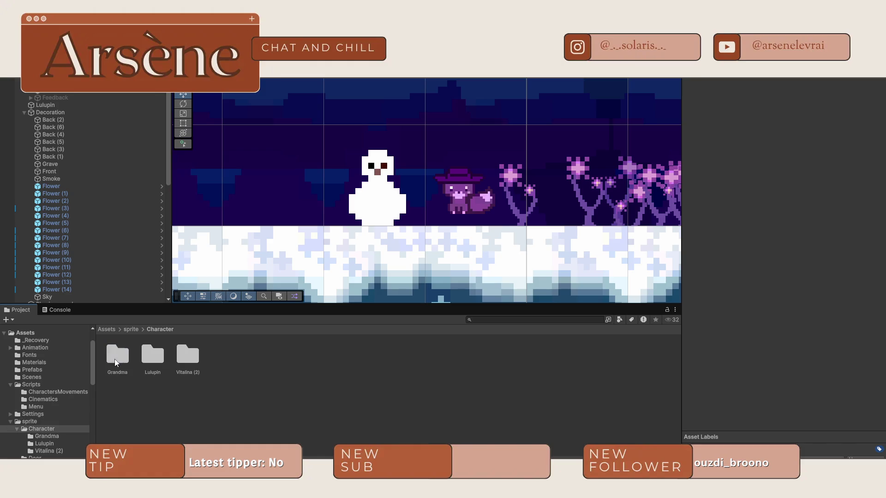
{"action": "double_click", "coordinate": [154, 356]}
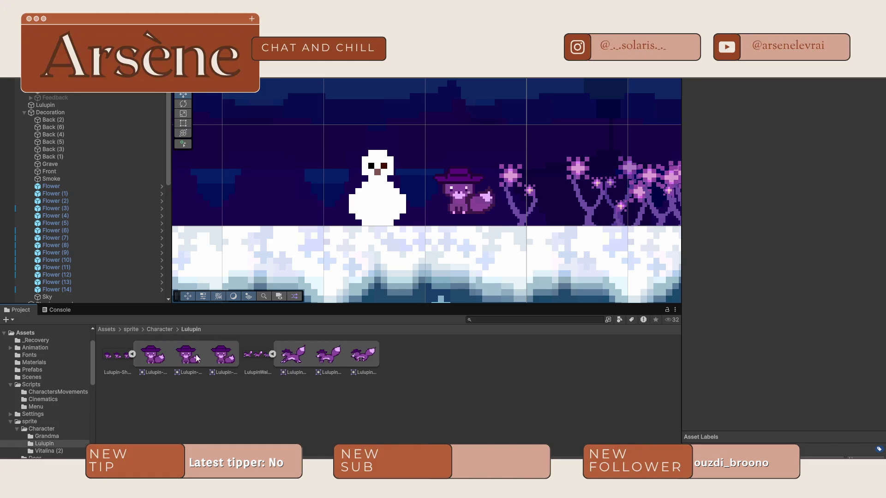
{"action": "left_click", "coordinate": [111, 355]}
Drag the pivots of Lulupin-Sheet's three idle frames down to the bottom edge
{"action": "left_click", "coordinate": [815, 159]}
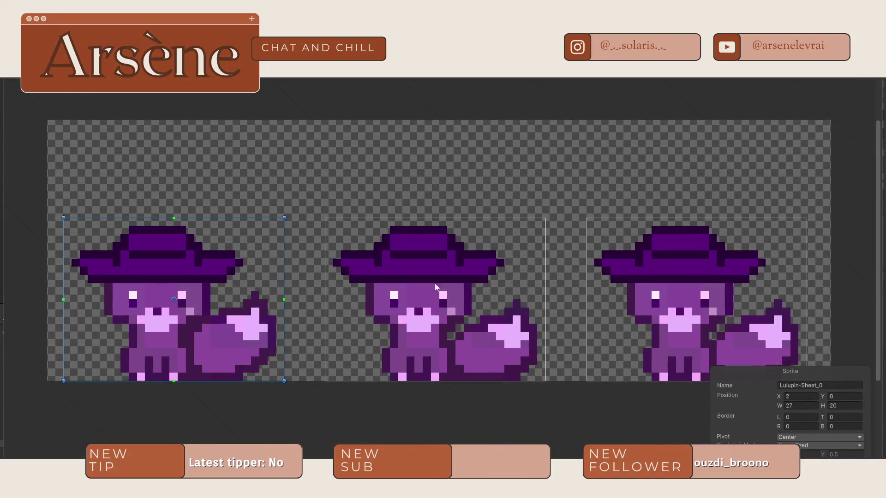
{"action": "left_click_drag", "start_coordinate": [174, 299], "coordinate": [174, 379]}
{"action": "left_click", "coordinate": [441, 312]}
{"action": "left_click_drag", "start_coordinate": [435, 301], "coordinate": [436, 382]}
{"action": "left_click", "coordinate": [679, 314]}
{"action": "left_click_drag", "start_coordinate": [697, 300], "coordinate": [696, 382]}
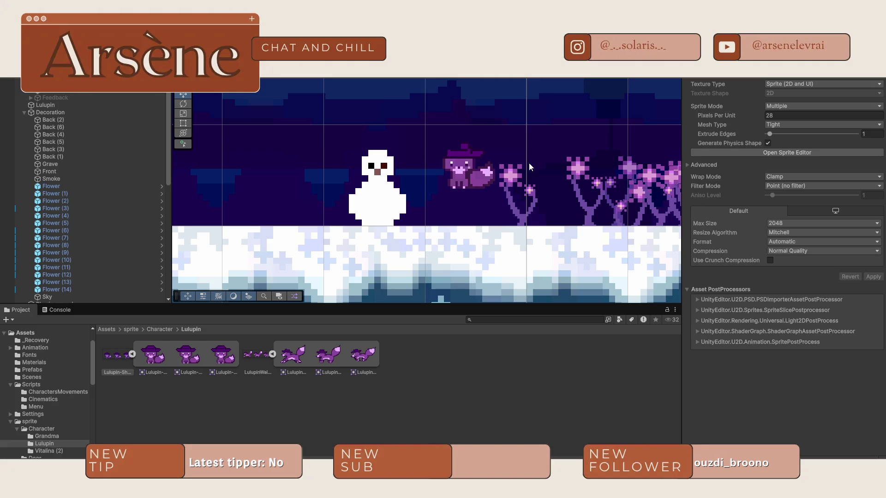
Move LulupinWalking_0, _1 and _2 pivots down to the feet, then close the Sprite Editor
{"action": "left_click", "coordinate": [256, 356]}
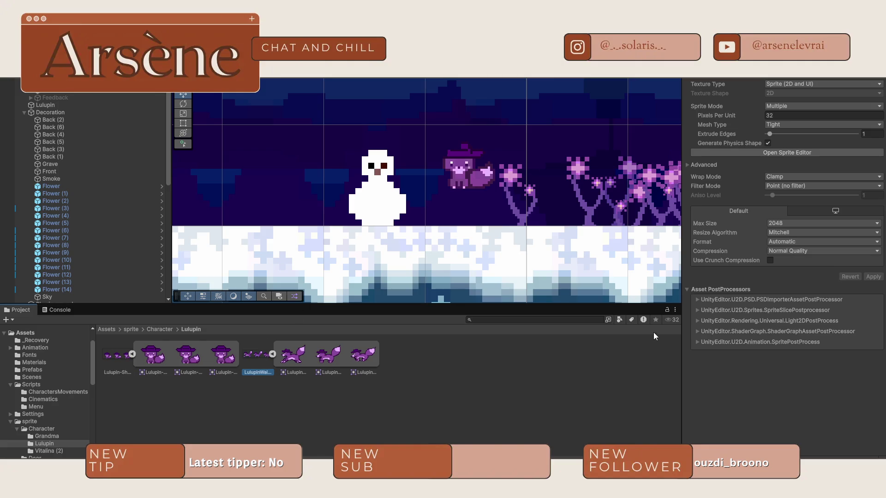
{"action": "left_click", "coordinate": [800, 153]}
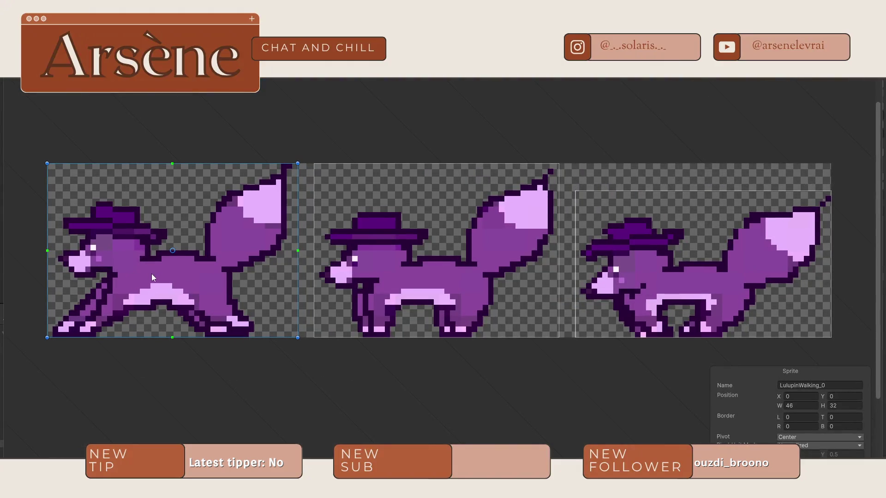
{"action": "left_click_drag", "start_coordinate": [173, 251], "coordinate": [173, 339]}
{"action": "left_click", "coordinate": [443, 267]}
{"action": "mouse_move", "coordinate": [436, 250]}
{"action": "left_mouse_down"}
{"action": "mouse_move", "coordinate": [446, 321]}
{"action": "mouse_move", "coordinate": [436, 338]}
{"action": "left_mouse_up"}
{"action": "left_click", "coordinate": [762, 254]}
{"action": "left_click_drag", "start_coordinate": [703, 265], "coordinate": [703, 339]}
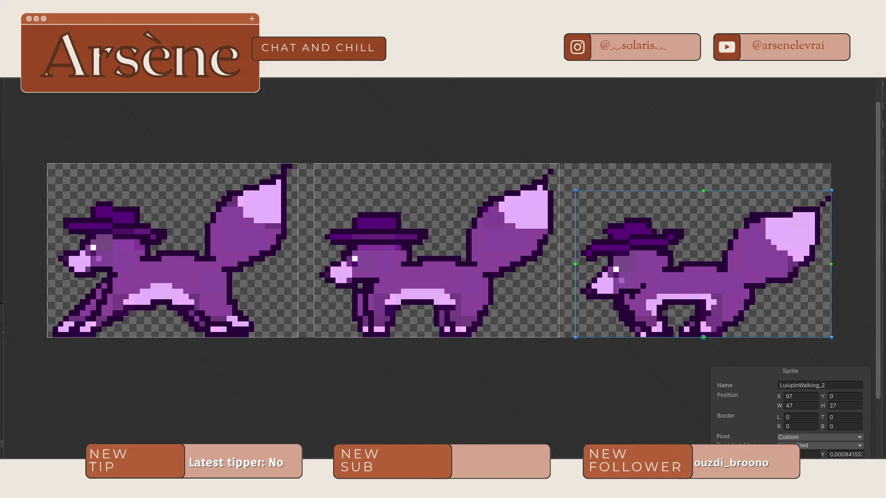
{"action": "key", "text": "super+w"}
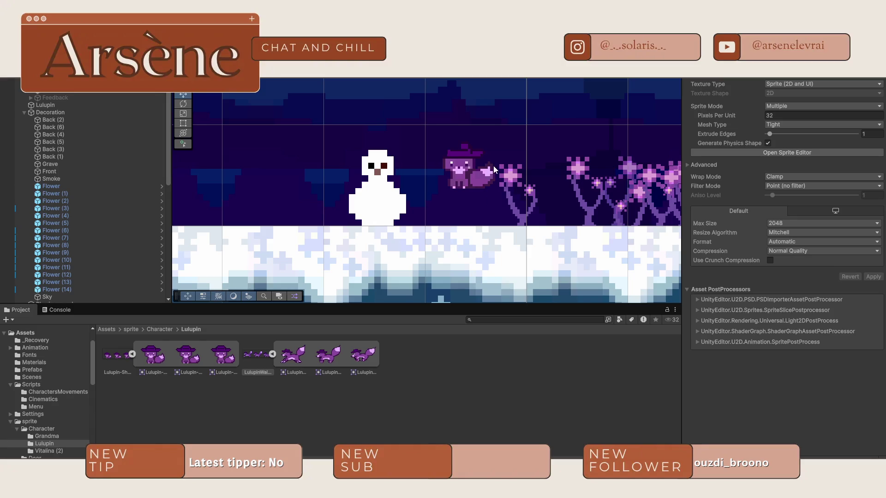
Select Lulupin and zoom out to see the snowman, Lulupin and flower field together
{"action": "left_click", "coordinate": [470, 170]}
{"action": "scroll", "coordinate": [519, 198], "scroll_direction": "up", "scroll_amount": 3}
{"action": "scroll", "coordinate": [519, 190], "scroll_direction": "up", "scroll_amount": 2}
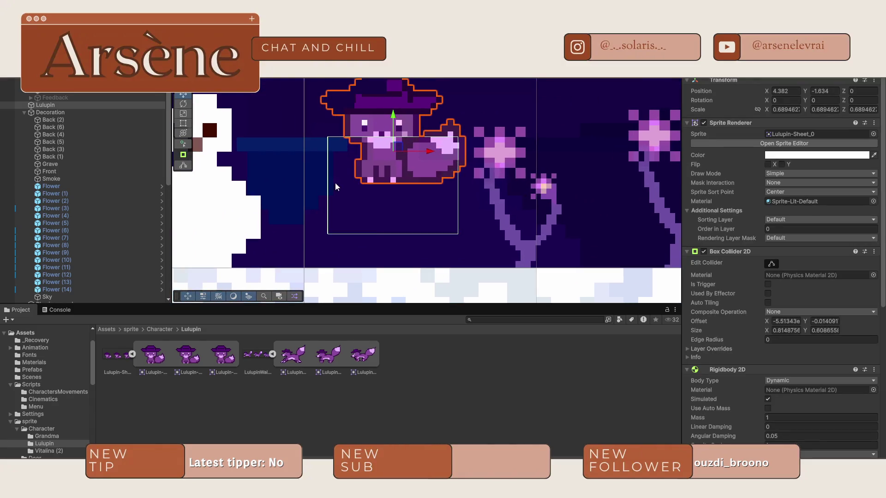
{"action": "scroll", "coordinate": [339, 153], "scroll_direction": "up", "scroll_amount": 1}
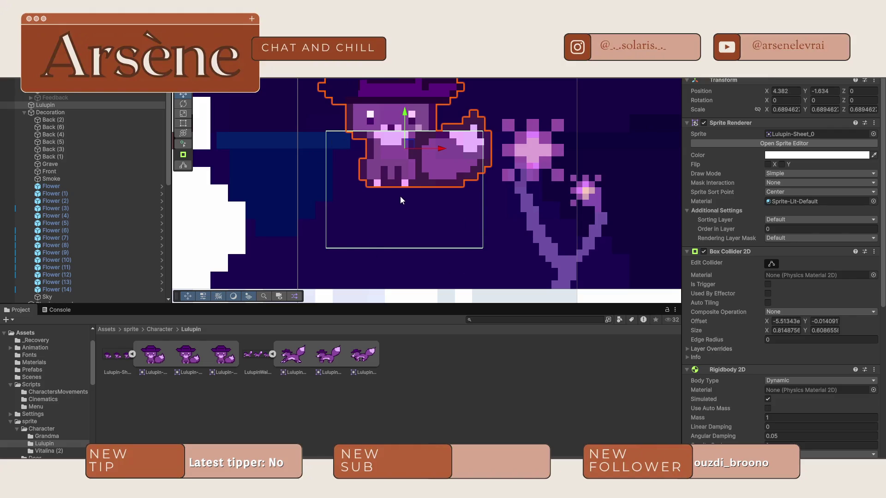
{"action": "scroll", "coordinate": [841, 324], "scroll_direction": "down", "scroll_amount": 5}
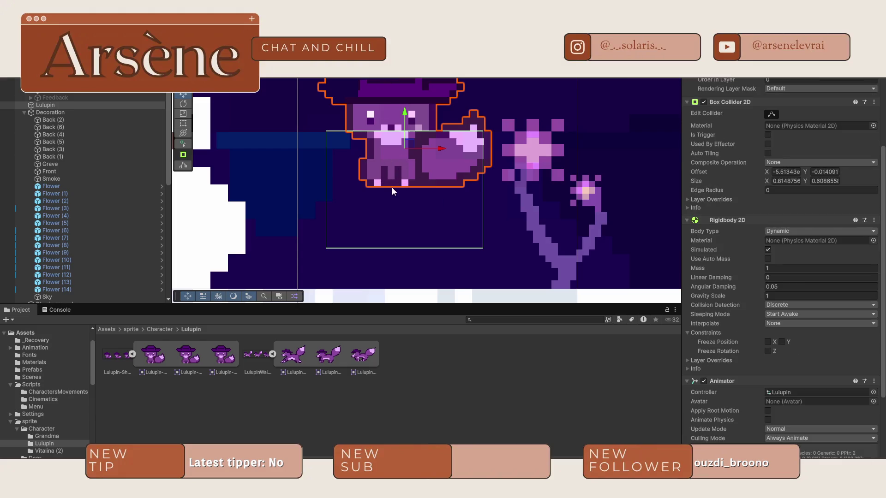
{"action": "scroll", "coordinate": [795, 300], "scroll_direction": "up", "scroll_amount": 4}
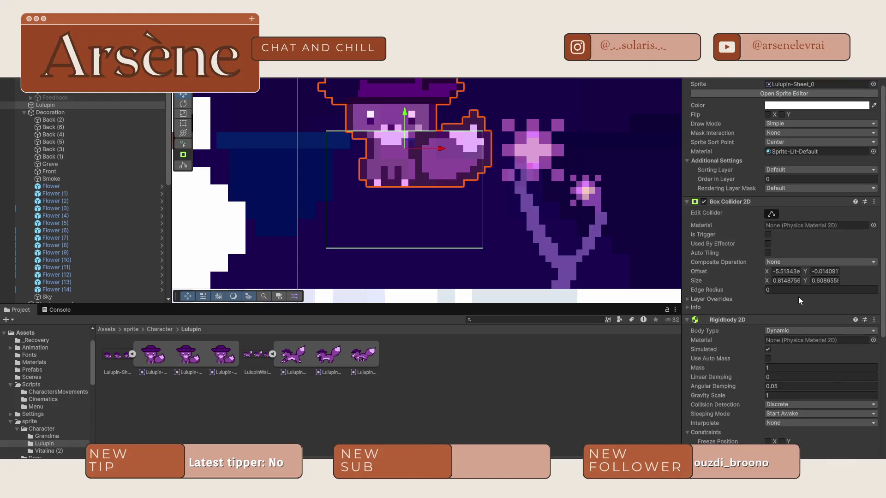
Resize Lulupin's Box Collider 2D to cover her whole body, size Y about 0.626
{"action": "left_click", "coordinate": [772, 214]}
{"action": "left_click_drag", "start_coordinate": [405, 250], "coordinate": [411, 186]}
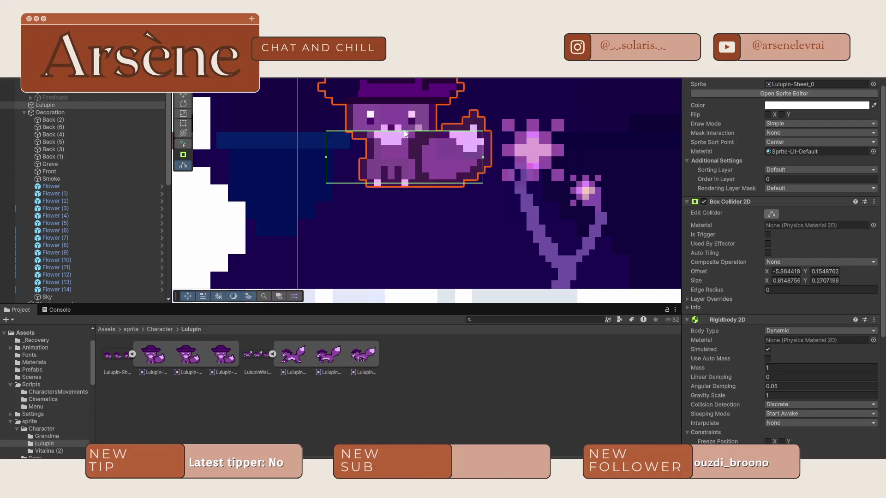
{"action": "left_click_drag", "start_coordinate": [404, 131], "coordinate": [408, 79]}
{"action": "scroll", "coordinate": [420, 114], "scroll_direction": "down", "scroll_amount": 3}
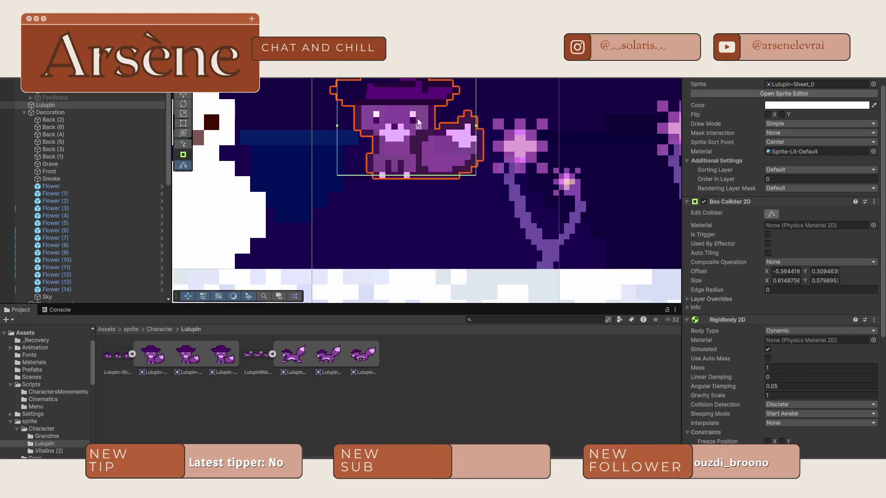
{"action": "scroll", "coordinate": [471, 151], "scroll_direction": "up", "scroll_amount": 1}
{"action": "scroll", "coordinate": [472, 152], "scroll_direction": "up", "scroll_amount": 1}
{"action": "left_click_drag", "start_coordinate": [395, 136], "coordinate": [395, 126]}
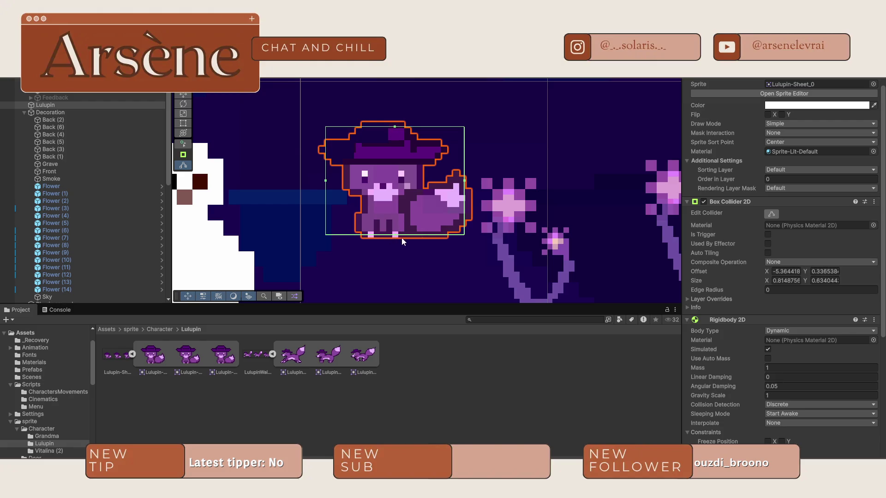
{"action": "scroll", "coordinate": [398, 240], "scroll_direction": "up", "scroll_amount": 3}
{"action": "mouse_move", "coordinate": [374, 269]}
{"action": "left_mouse_down"}
{"action": "mouse_move", "coordinate": [378, 245]}
{"action": "mouse_move", "coordinate": [375, 273]}
{"action": "left_mouse_up"}
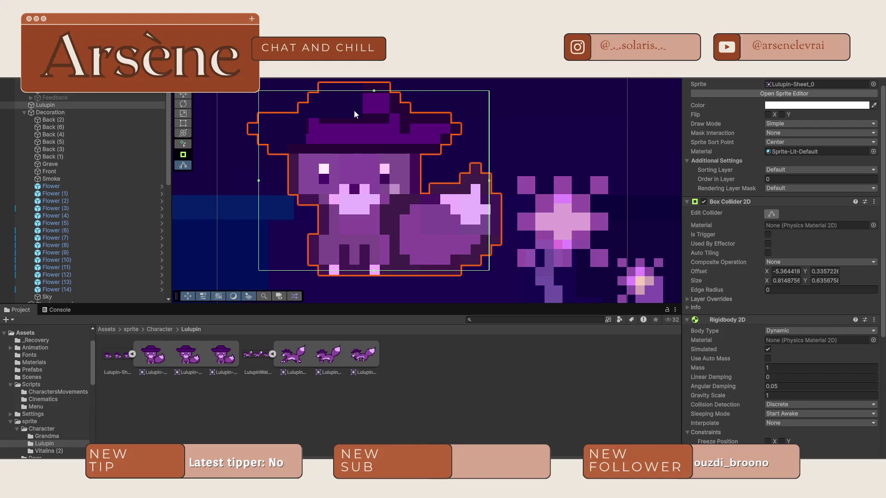
{"action": "left_click_drag", "start_coordinate": [375, 90], "coordinate": [376, 93]}
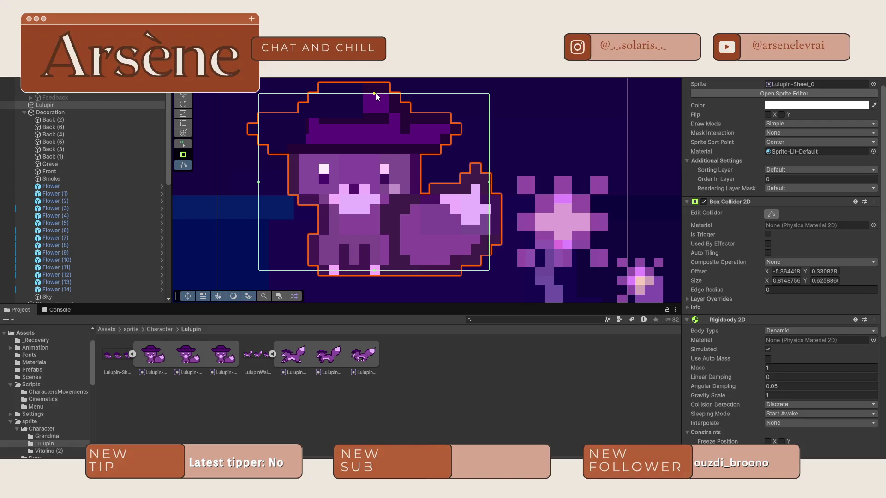
Select the Back (1) tilemap, then the snowy ground tilemap
{"action": "left_click", "coordinate": [466, 154]}
{"action": "left_click", "coordinate": [543, 213]}
{"action": "scroll", "coordinate": [530, 223], "scroll_direction": "down", "scroll_amount": 10}
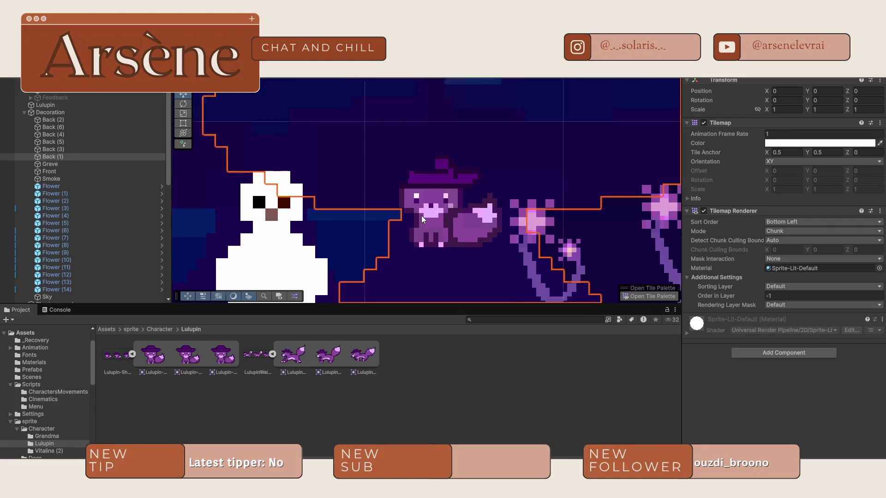
{"action": "left_click", "coordinate": [393, 215]}
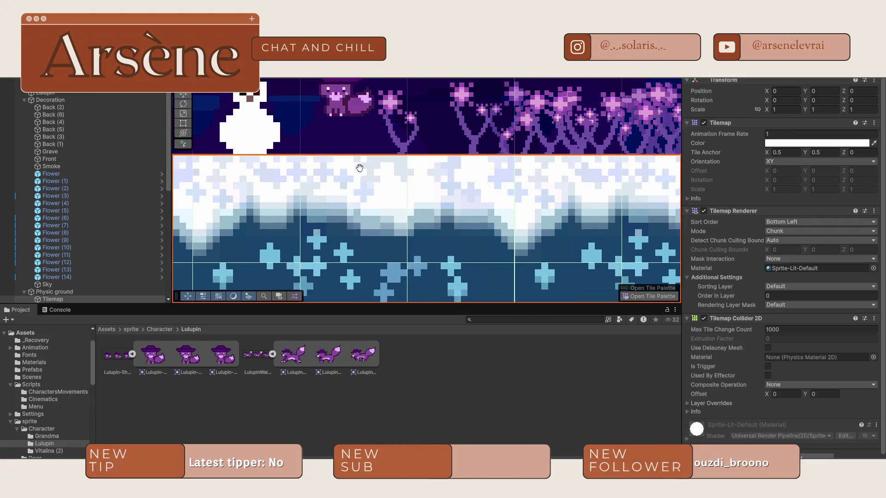
Play the scene past the Flower dialogue to the Prêtre's opening funeral speech
{"action": "key", "text": "ctrl+p"}
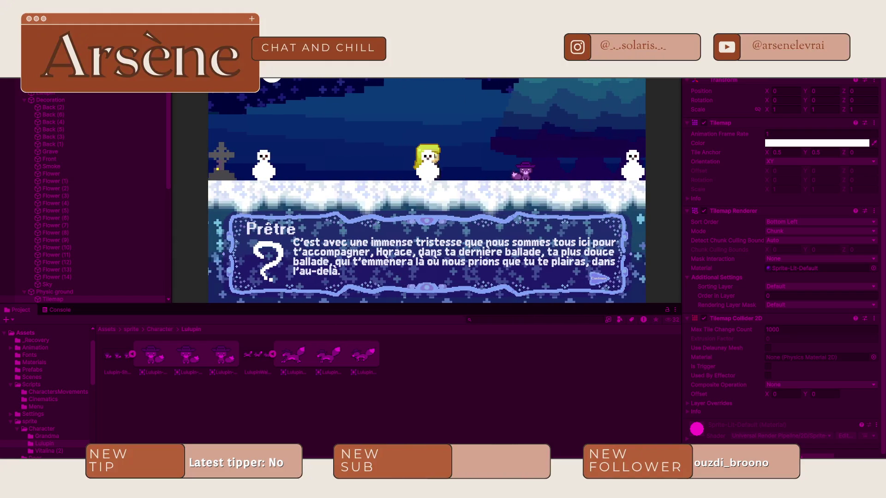
Stop the play-test and set Lulupin-Sheet to 26 pixels per unit
{"action": "key", "text": "ctrl+p"}
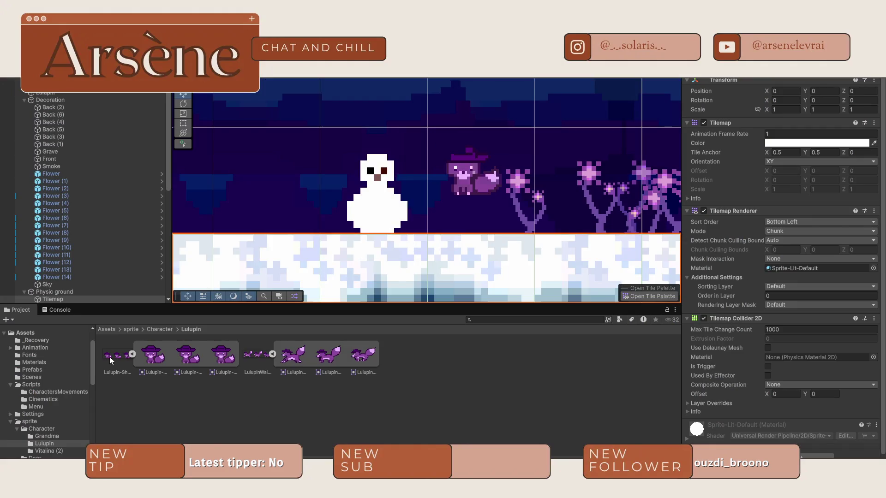
{"action": "left_click", "coordinate": [110, 357]}
{"action": "left_click", "coordinate": [785, 116]}
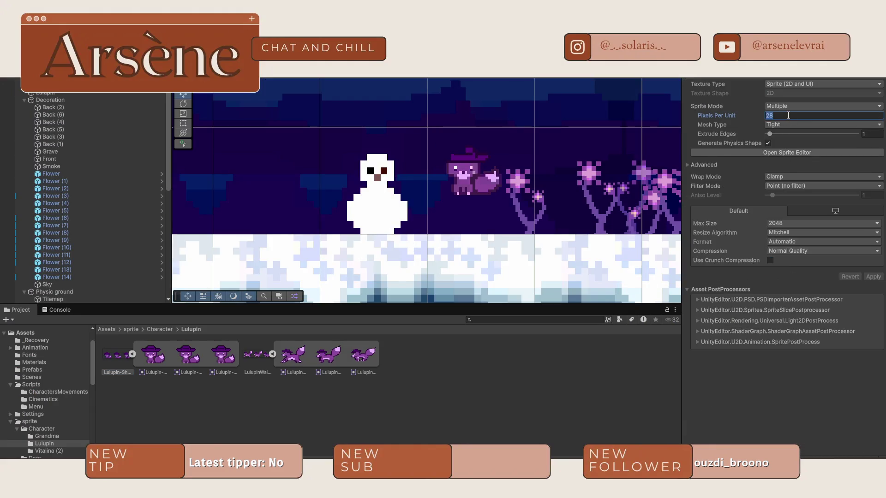
{"action": "type", "text": "2"}
{"action": "left_click", "coordinate": [874, 277]}
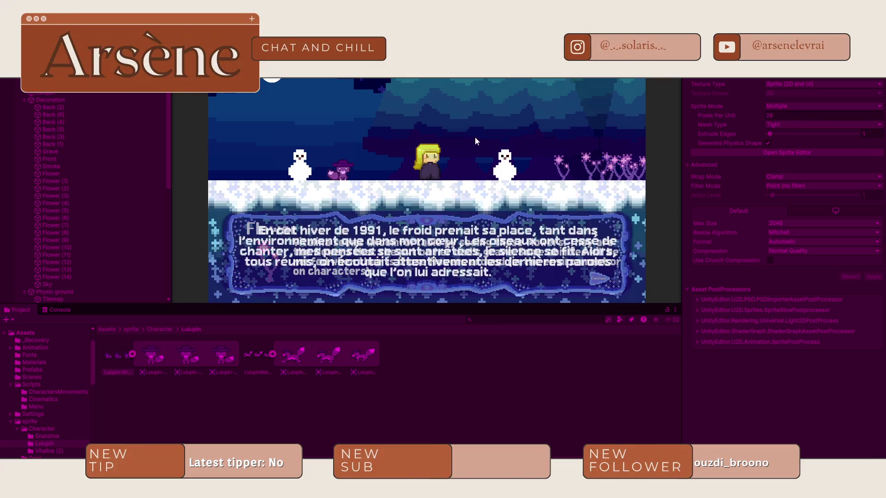
Set Lulupin's Order in Layer to 1
{"action": "key", "text": "ctrl+p"}
{"action": "left_click", "coordinate": [480, 169]}
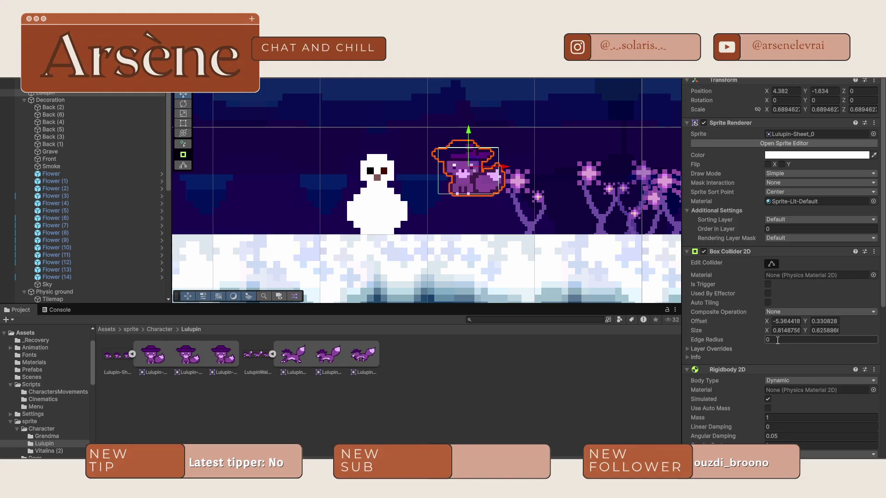
{"action": "left_click", "coordinate": [787, 229]}
{"action": "type", "text": "1"}
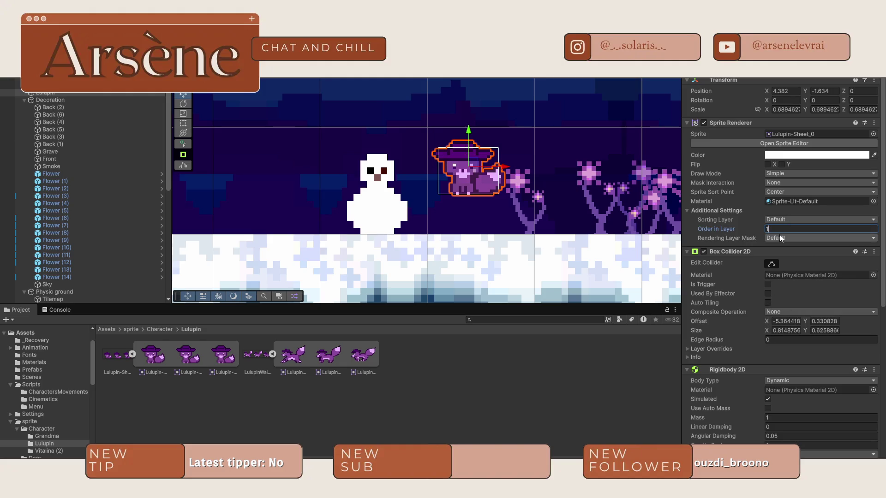
{"action": "key", "text": "Return"}
{"action": "left_click", "coordinate": [475, 212]}
Compare LulupinWalk's 32 pixels per unit with the Lulupin sprite sheet's setting
{"action": "scroll", "coordinate": [475, 213], "scroll_direction": "down", "scroll_amount": 5}
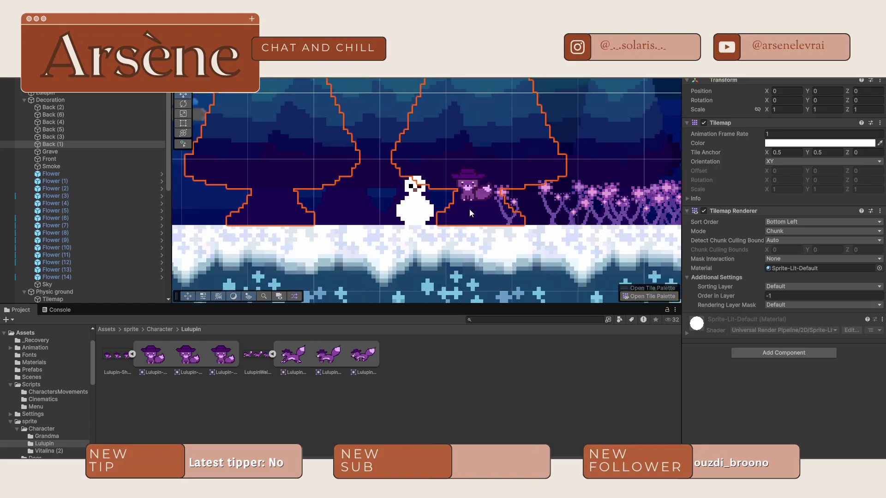
{"action": "left_click", "coordinate": [249, 367]}
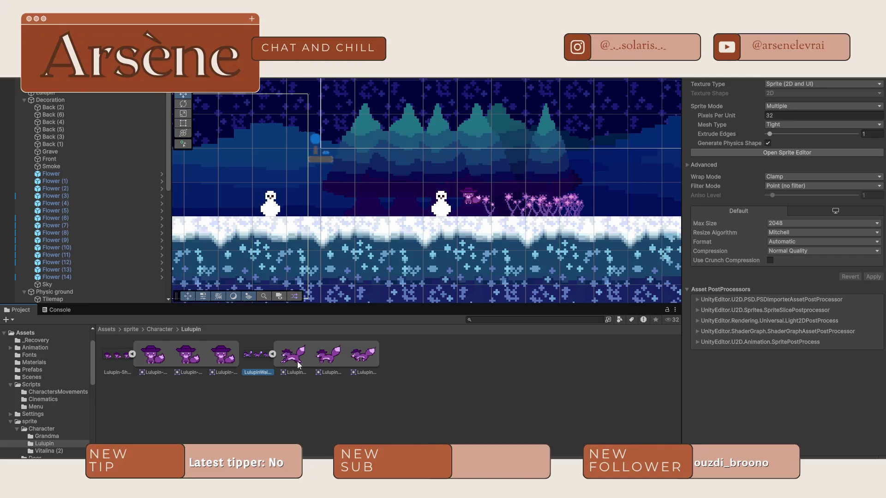
{"action": "left_click", "coordinate": [118, 360]}
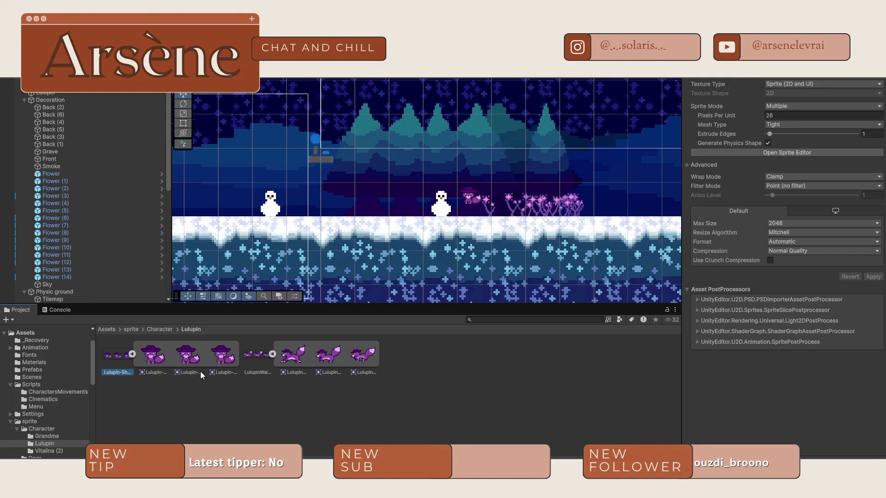
{"action": "left_click", "coordinate": [258, 355]}
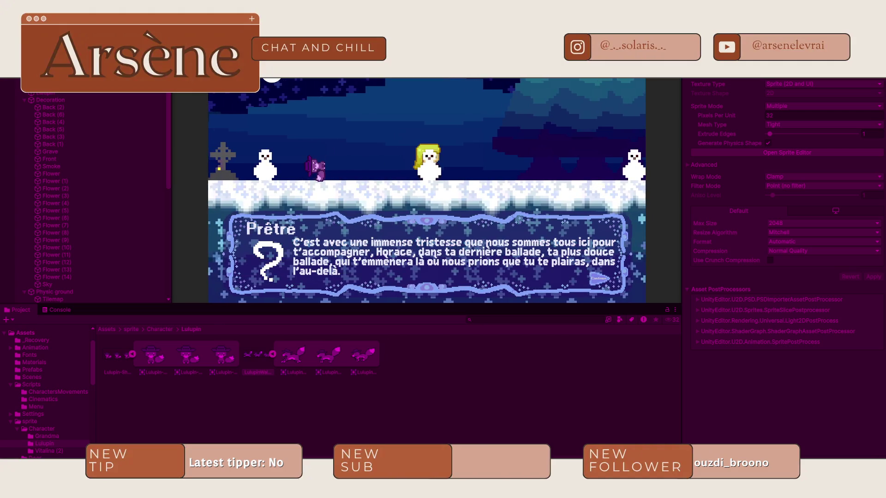
Stop the play-test, pan from Grandma's house back to the snowmen, and open the Animation window
{"action": "key", "text": "ctrl+p"}
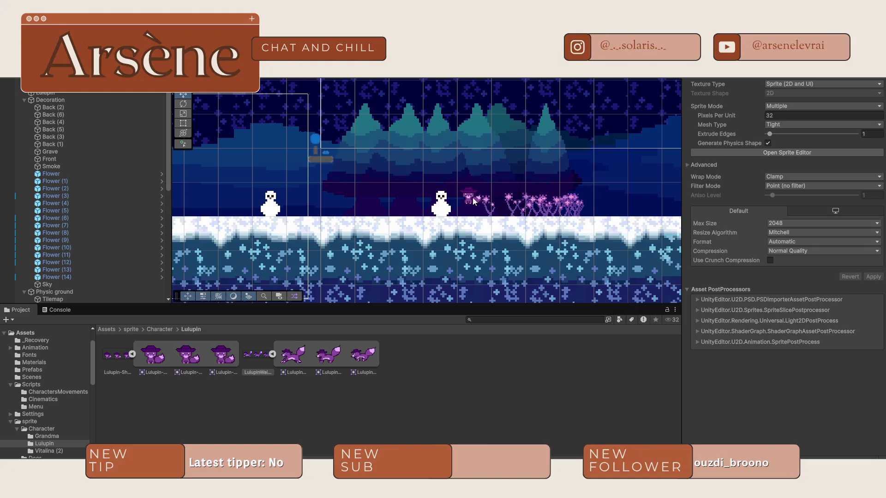
{"action": "left_click", "coordinate": [473, 200]}
{"action": "scroll", "coordinate": [732, 201], "scroll_direction": "down", "scroll_amount": 5}
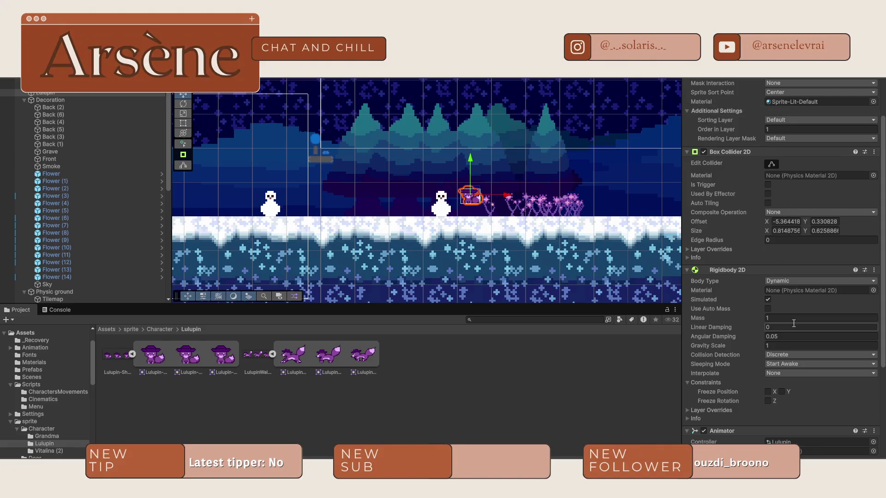
{"action": "left_click", "coordinate": [562, 241]}
{"action": "scroll", "coordinate": [562, 241], "scroll_direction": "up", "scroll_amount": 2}
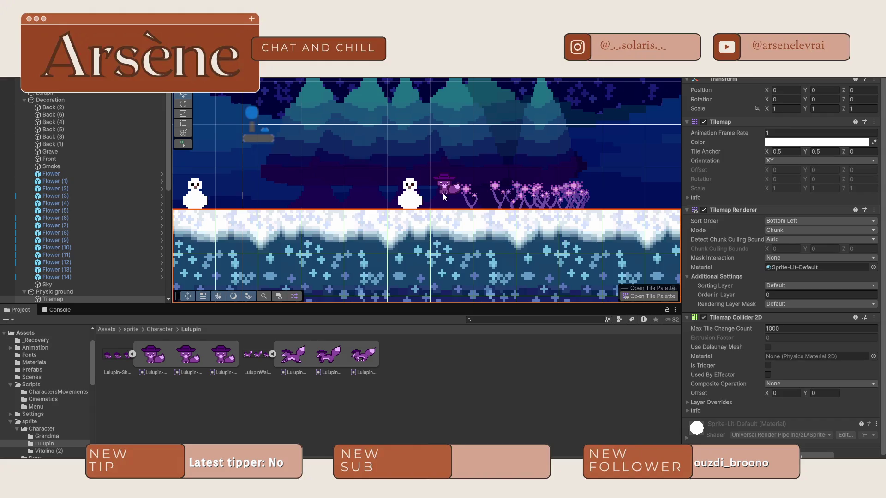
{"action": "left_click_drag", "start_coordinate": [444, 200], "coordinate": [532, 231]}
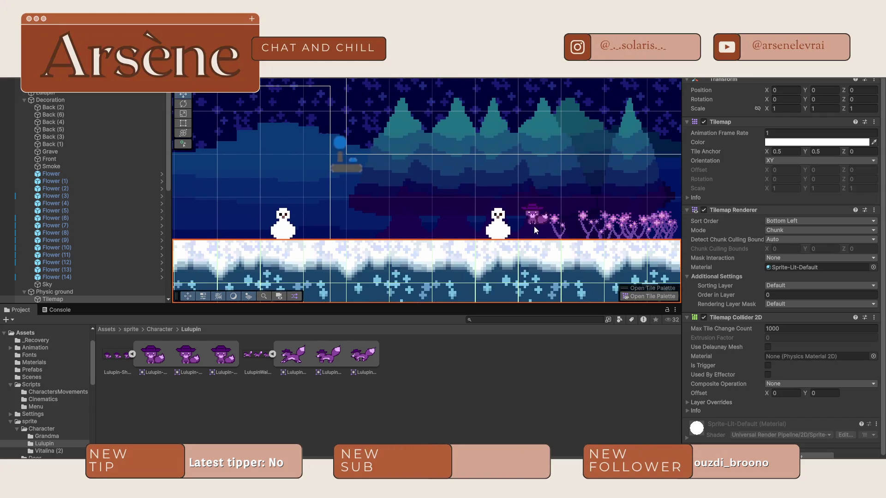
{"action": "mouse_move", "coordinate": [334, 206]}
{"action": "left_mouse_down"}
{"action": "mouse_move", "coordinate": [397, 141]}
{"action": "mouse_move", "coordinate": [494, 174]}
{"action": "left_mouse_up"}
{"action": "scroll", "coordinate": [101, 225], "scroll_direction": "down", "scroll_amount": 10}
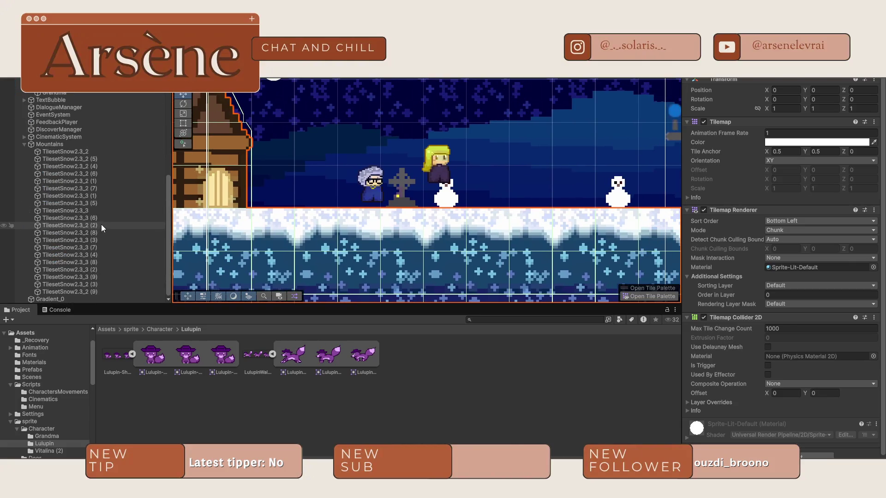
{"action": "left_click_drag", "start_coordinate": [526, 202], "coordinate": [306, 239]}
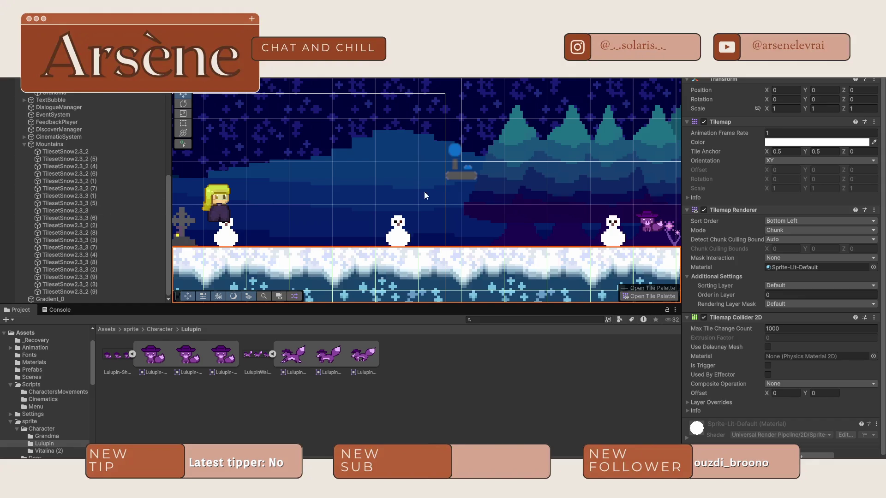
{"action": "mouse_move", "coordinate": [401, 224]}
{"action": "left_mouse_down"}
{"action": "mouse_move", "coordinate": [587, 218]}
{"action": "mouse_move", "coordinate": [397, 221]}
{"action": "mouse_move", "coordinate": [247, 205]}
{"action": "left_mouse_up"}
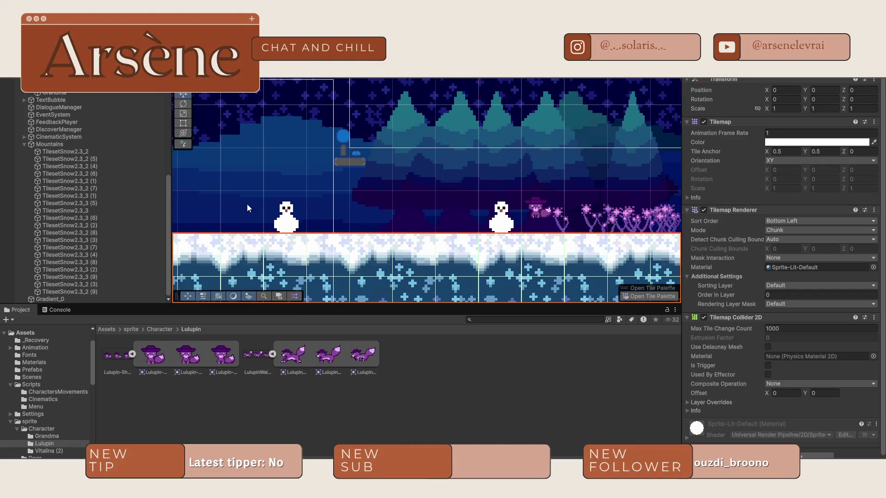
{"action": "left_click", "coordinate": [757, 74]}
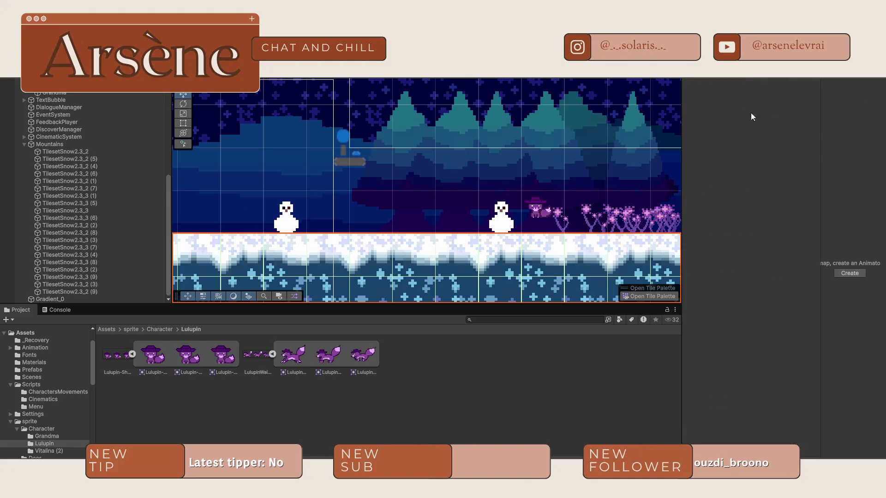
Try 16 pixels per unit on the Lulupin sprite sheet and apply it
{"action": "left_click", "coordinate": [106, 367]}
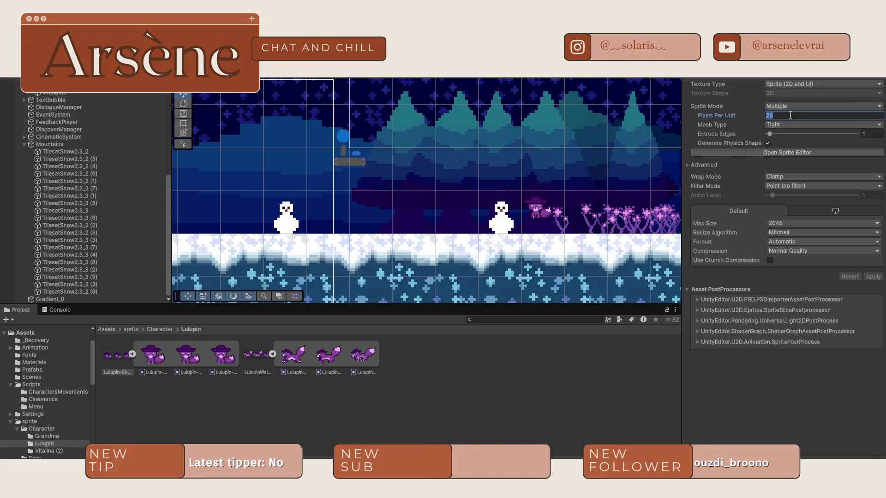
{"action": "type", "text": "1"}
{"action": "left_click", "coordinate": [873, 276]}
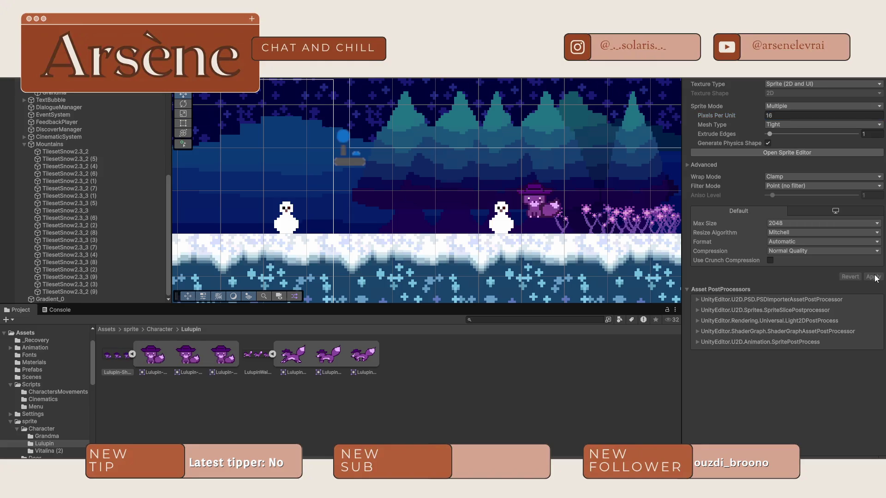
Move Lulupin next to Vitalina by the grave and compare their sizes
{"action": "left_click", "coordinate": [531, 221]}
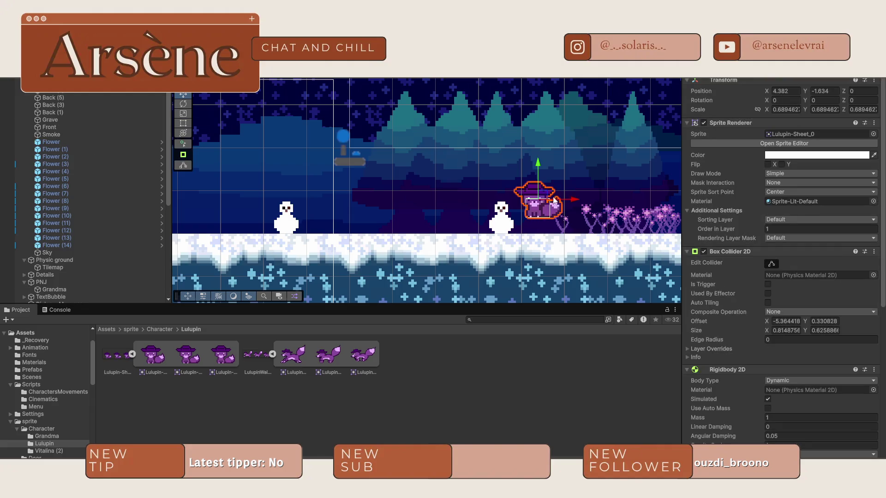
{"action": "mouse_move", "coordinate": [554, 199]}
{"action": "left_mouse_down"}
{"action": "mouse_move", "coordinate": [307, 189]}
{"action": "mouse_move", "coordinate": [533, 147]}
{"action": "mouse_move", "coordinate": [369, 134]}
{"action": "mouse_move", "coordinate": [369, 121]}
{"action": "left_mouse_up"}
{"action": "left_click", "coordinate": [328, 141]}
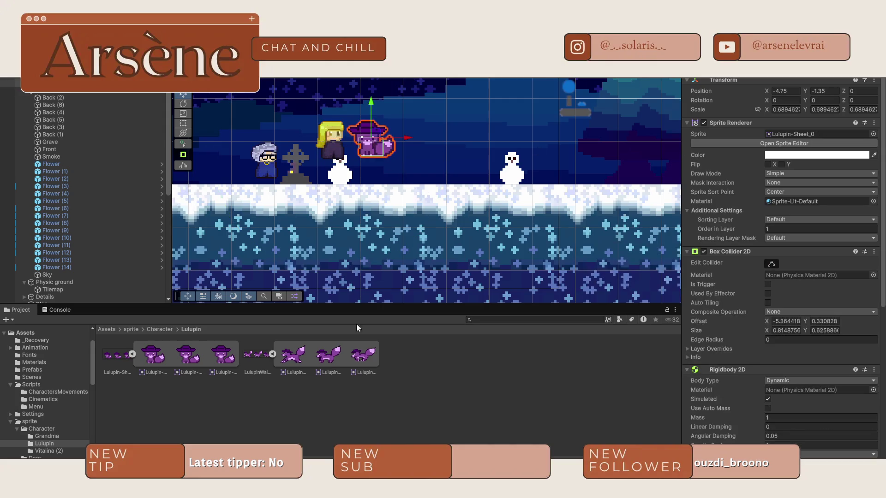
Set the Lulupin sprite sheet back to 26 pixels per unit and apply
{"action": "left_click", "coordinate": [110, 360]}
{"action": "left_click", "coordinate": [818, 115]}
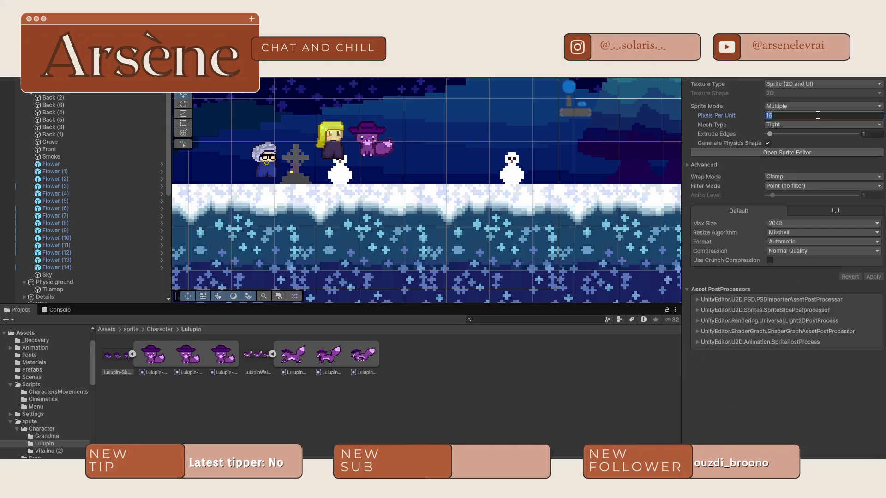
{"action": "type", "text": "2"}
{"action": "left_click", "coordinate": [873, 277]}
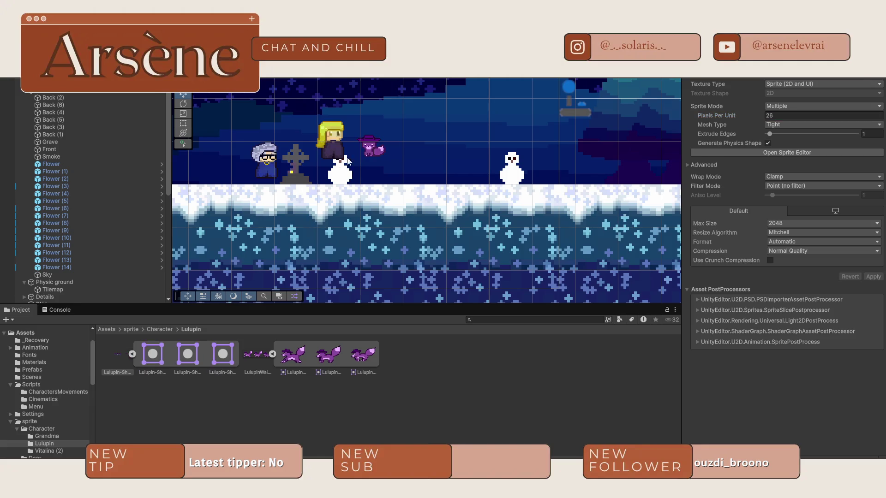
{"action": "left_click", "coordinate": [361, 149]}
Test shrinking Lulupin's scale, then undo the scale change
{"action": "left_click", "coordinate": [369, 149]}
{"action": "key", "text": "r"}
{"action": "mouse_move", "coordinate": [370, 146]}
{"action": "left_mouse_down"}
{"action": "mouse_move", "coordinate": [396, 138]}
{"action": "mouse_move", "coordinate": [339, 167]}
{"action": "left_mouse_up"}
{"action": "key", "text": "ctrl+z"}
{"action": "key", "text": "ctrl+z"}
{"action": "key", "text": "ctrl+y"}
Compare LulupinWalk's pixels per unit with the Lulupin sheet's 26, then select Vitalina
{"action": "left_click", "coordinate": [246, 355]}
{"action": "left_click", "coordinate": [106, 366]}
{"action": "left_click", "coordinate": [257, 366]}
{"action": "left_click", "coordinate": [119, 367]}
{"action": "left_click", "coordinate": [257, 372]}
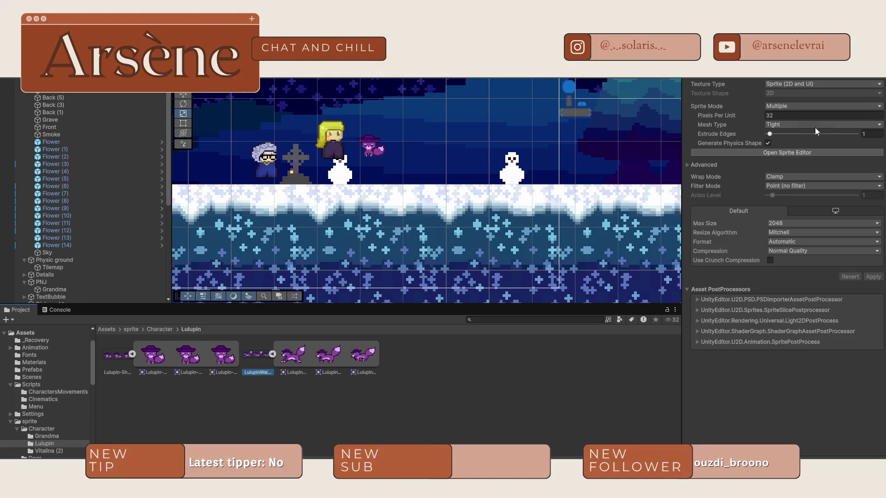
{"action": "left_click", "coordinate": [107, 373]}
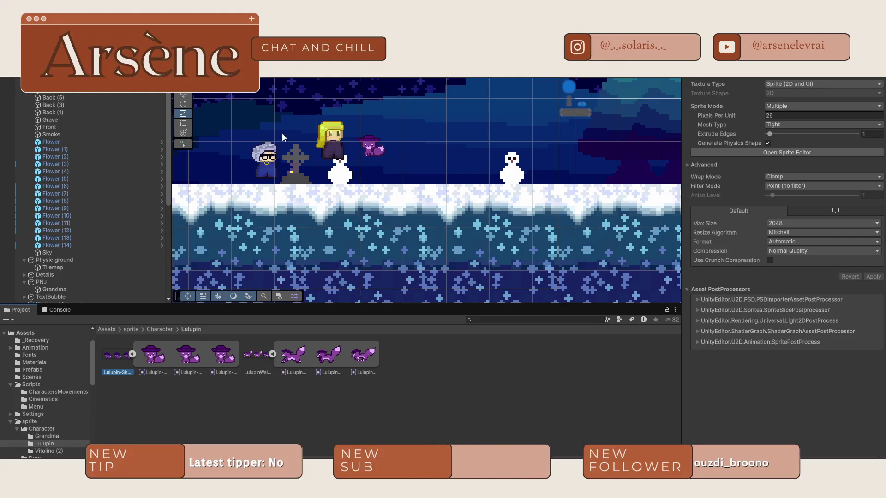
{"action": "left_click", "coordinate": [338, 144]}
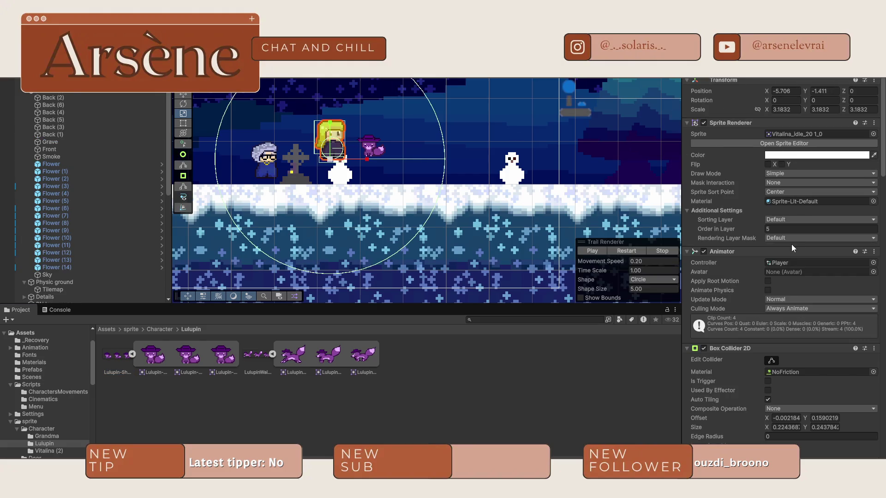
In the Vitalina (2) folder, set VitalinaWalk to 16 pixels per unit and apply
{"action": "left_click", "coordinate": [158, 330]}
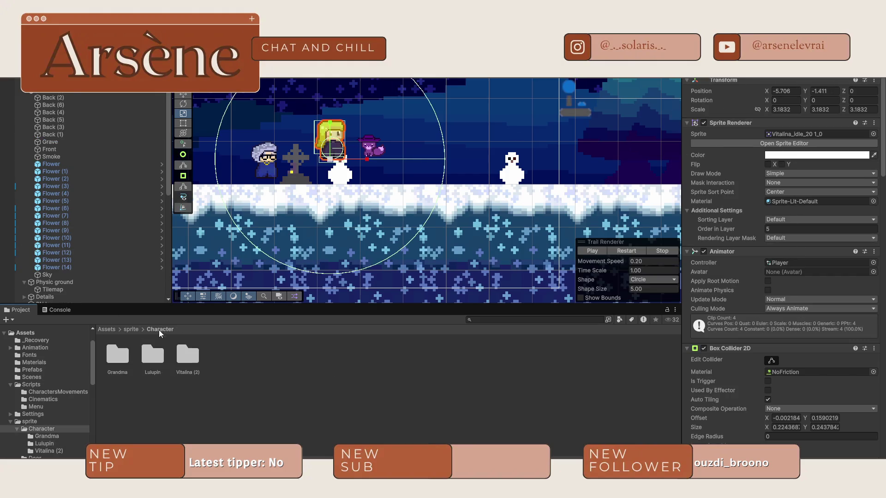
{"action": "double_click", "coordinate": [178, 359]}
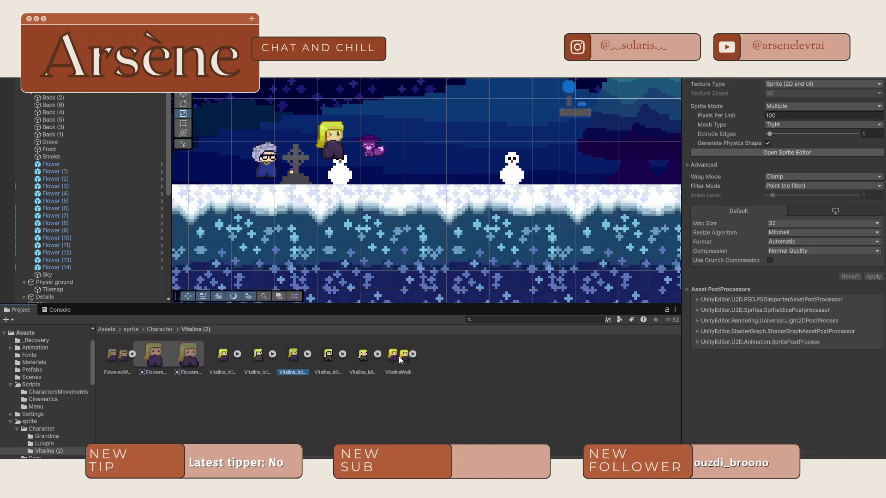
{"action": "scroll", "coordinate": [490, 125], "scroll_direction": "down", "scroll_amount": 2}
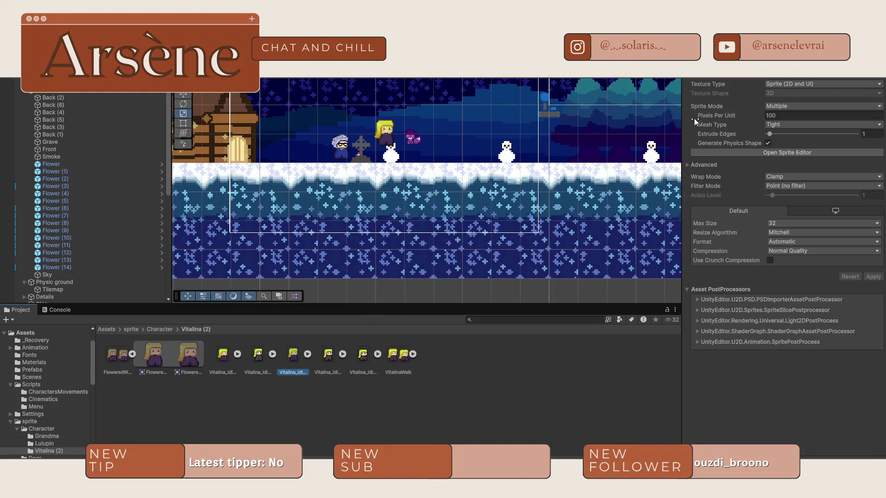
{"action": "left_click", "coordinate": [813, 118]}
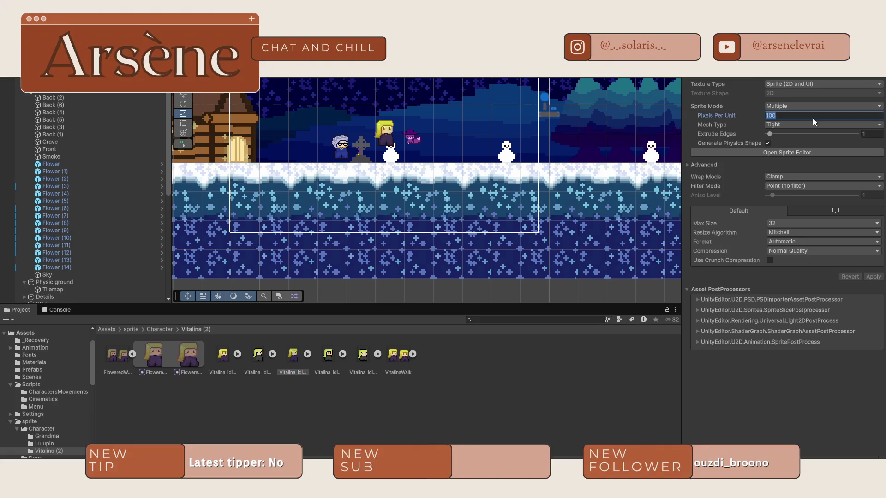
{"action": "type", "text": "1"}
{"action": "left_click", "coordinate": [396, 358]}
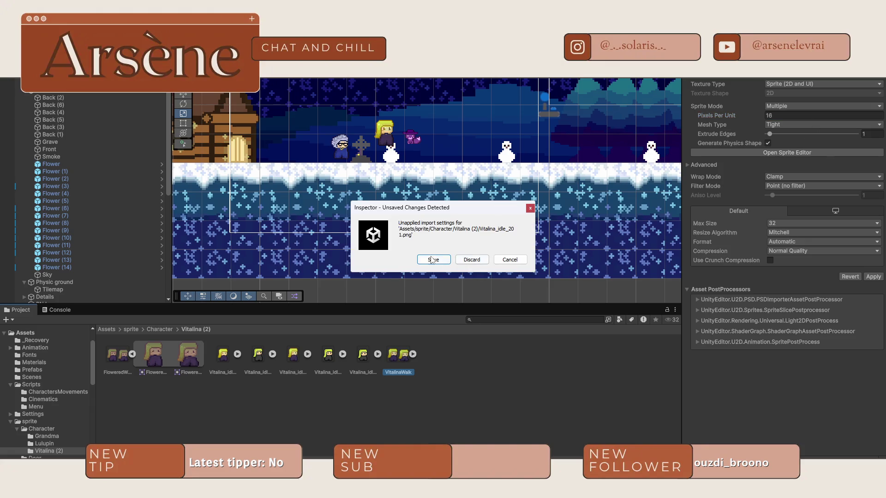
{"action": "left_click", "coordinate": [423, 259]}
{"action": "left_click", "coordinate": [781, 116]}
{"action": "type", "text": "16"}
{"action": "left_click", "coordinate": [873, 277]}
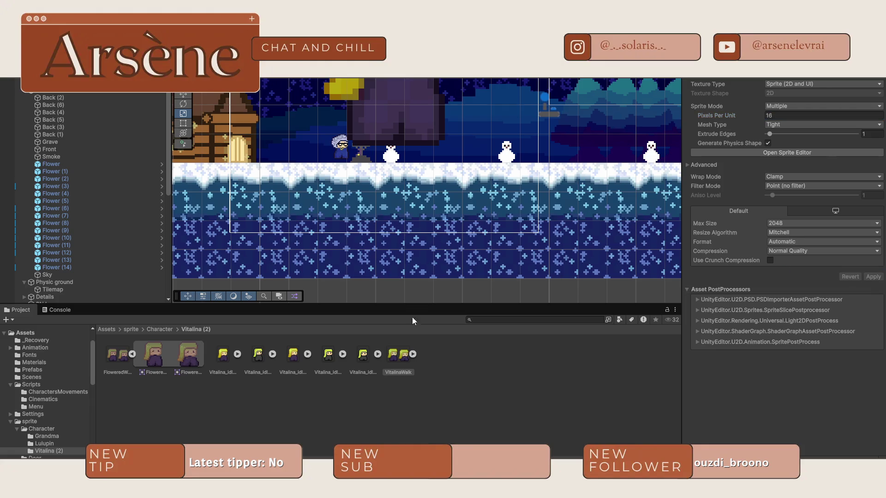
Apply 16 pixels per unit to the Vitalina idle and FloweredW sprites
{"action": "left_click", "coordinate": [214, 360]}
{"action": "double_click", "coordinate": [800, 115]}
{"action": "type", "text": "1"}
{"action": "left_click", "coordinate": [873, 276]}
{"action": "left_click", "coordinate": [116, 362]}
{"action": "double_click", "coordinate": [822, 115]}
{"action": "type", "text": "1"}
{"action": "left_click", "coordinate": [873, 277]}
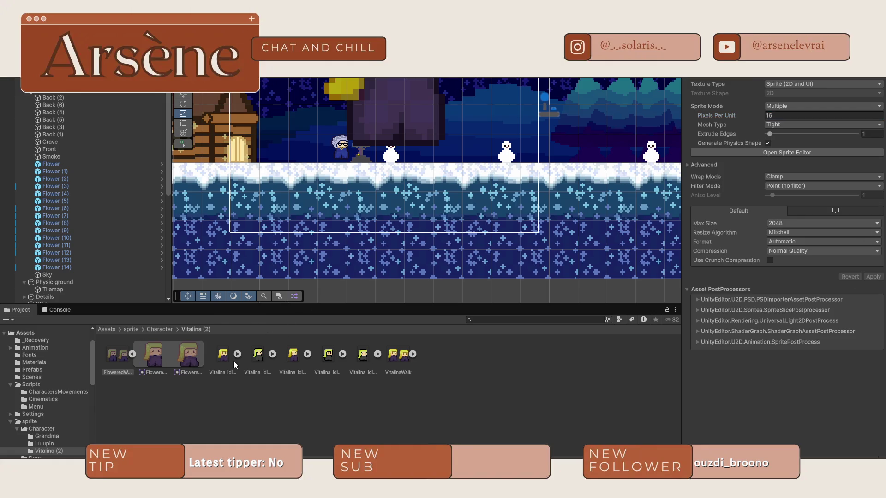
Step through the Vitalina idle assets and select Vitalina in the scene
{"action": "left_click", "coordinate": [213, 358]}
{"action": "key", "text": "Right"}
{"action": "key", "text": "Right"}
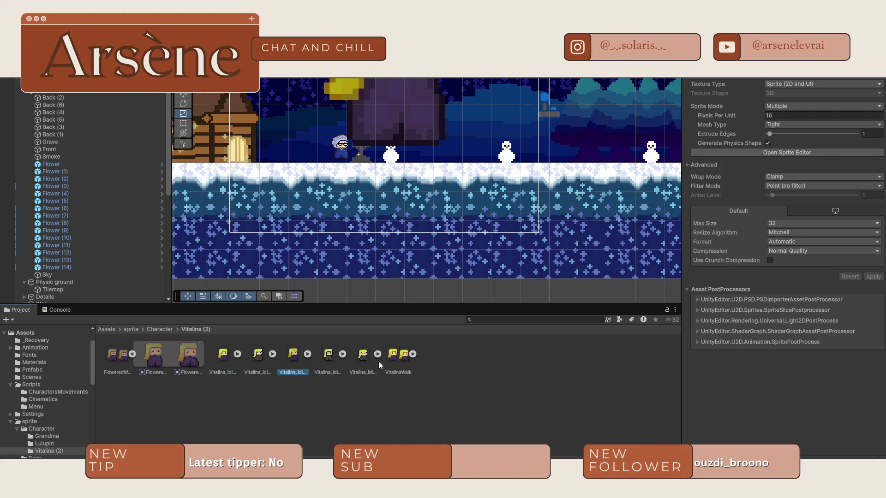
{"action": "left_click", "coordinate": [385, 95]}
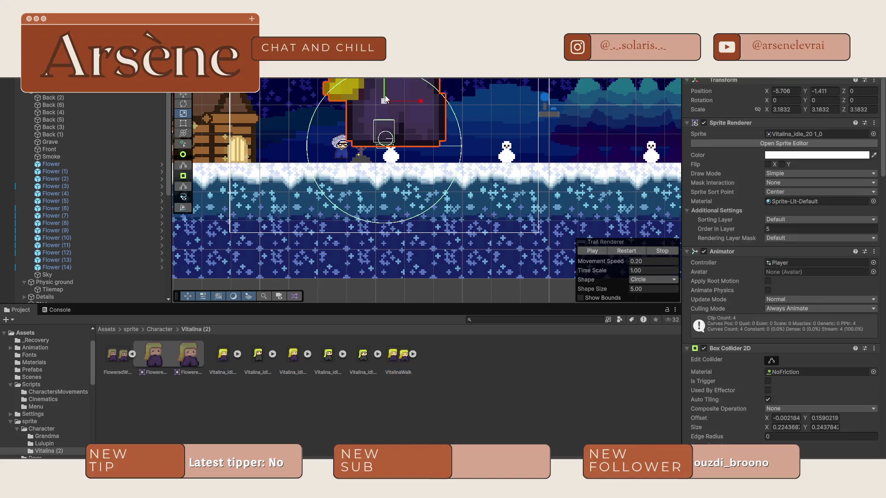
Reset Vitalina's Transform scale to 1 on X, Y and Z
{"action": "left_click", "coordinate": [825, 109]}
{"action": "key", "text": "shift+Tab"}
{"action": "type", "text": "1"}
{"action": "key", "text": "Tab"}
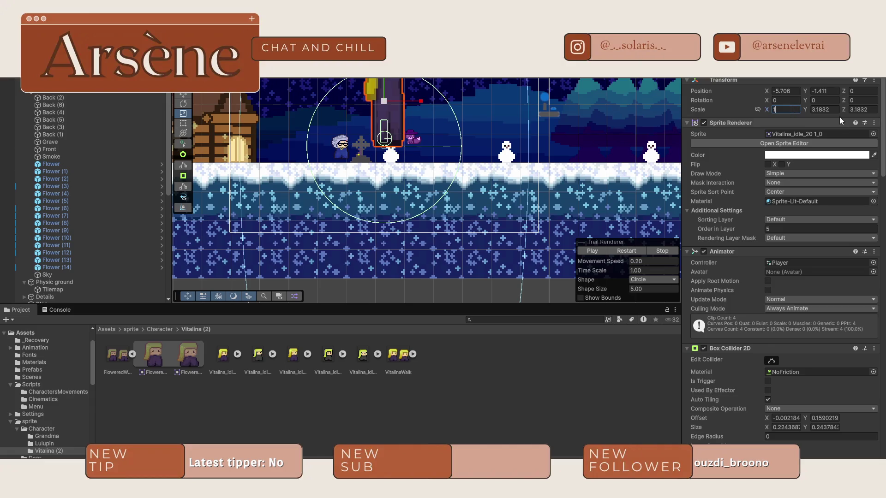
{"action": "type", "text": "1"}
{"action": "key", "text": "Tab"}
{"action": "type", "text": "1"}
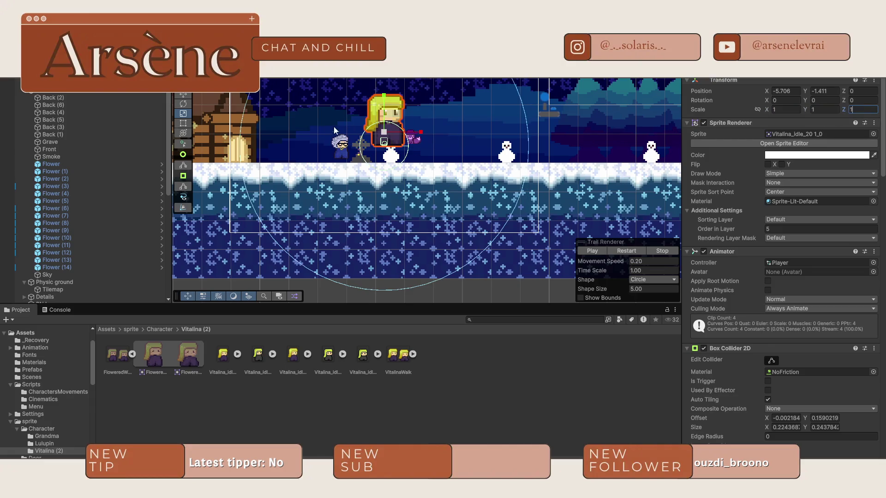
{"action": "scroll", "coordinate": [353, 141], "scroll_direction": "up", "scroll_amount": 4}
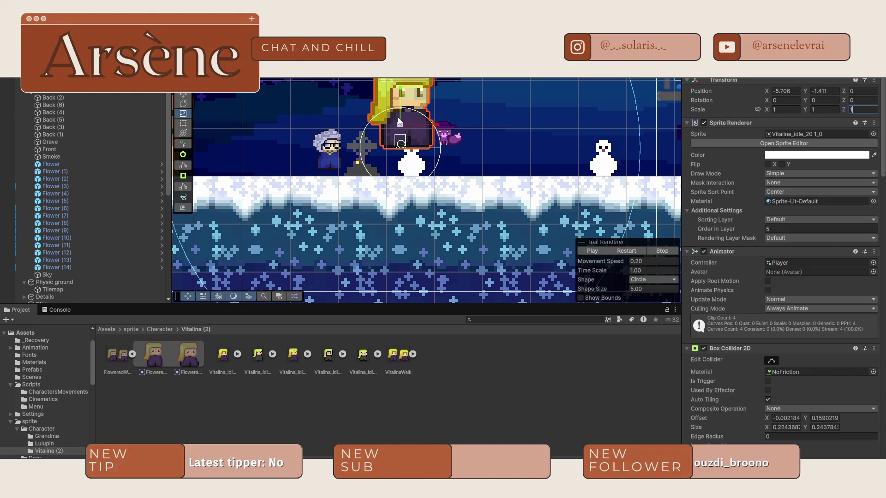
Set Vitalina's X and Y scale to 0.5
{"action": "left_click", "coordinate": [787, 109]}
{"action": "type", "text": "0.5"}
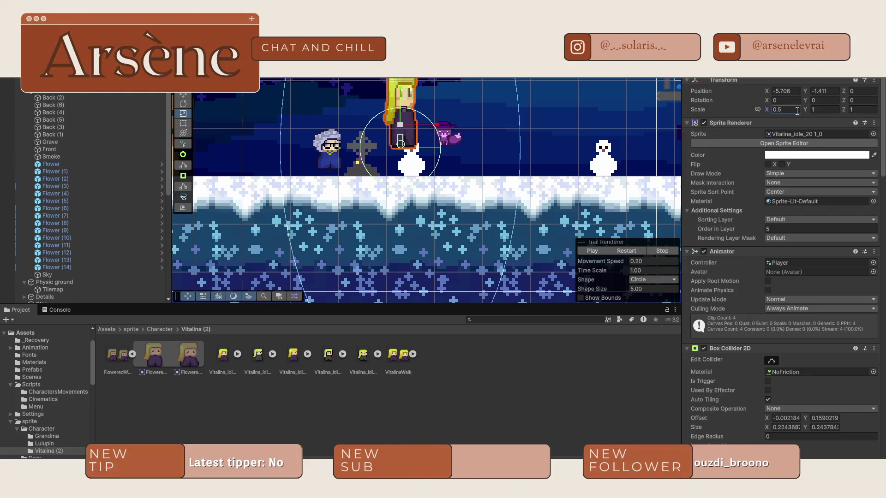
{"action": "left_click", "coordinate": [824, 110]}
{"action": "type", "text": "0.5"}
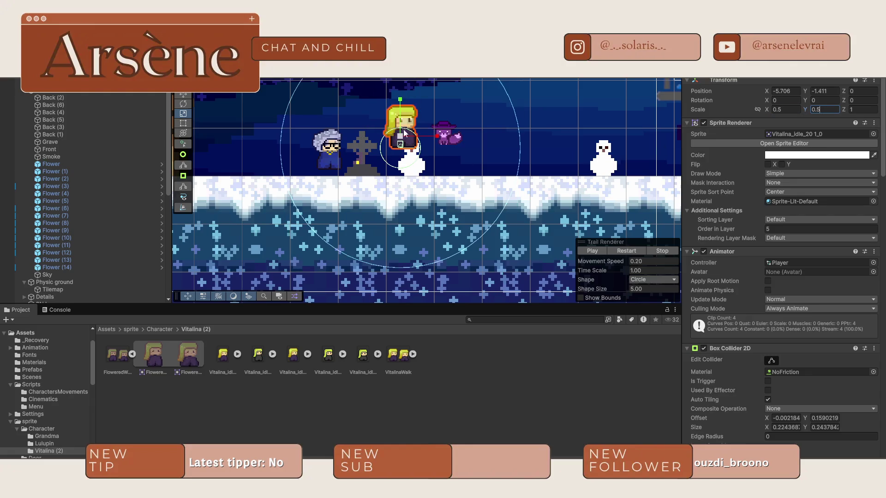
Move Vitalina one unit left beside Grandma, then select Grandma
{"action": "left_click", "coordinate": [410, 127]}
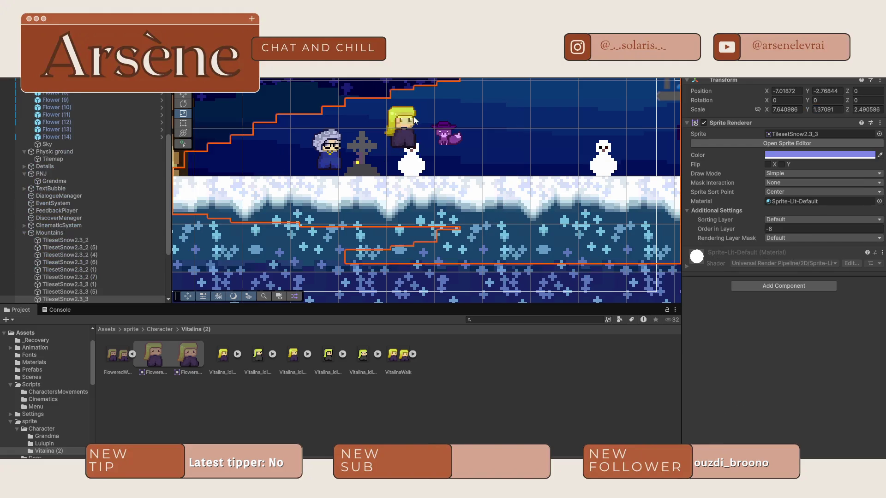
{"action": "left_click", "coordinate": [405, 129]}
{"action": "left_click", "coordinate": [404, 128]}
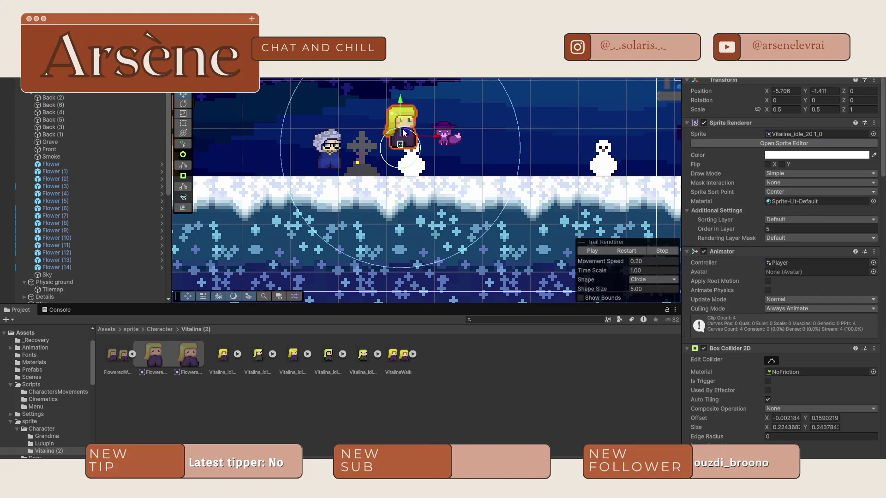
{"action": "left_click", "coordinate": [403, 129]}
{"action": "left_click", "coordinate": [403, 132]}
{"action": "left_click_drag", "start_coordinate": [398, 157], "coordinate": [354, 160]}
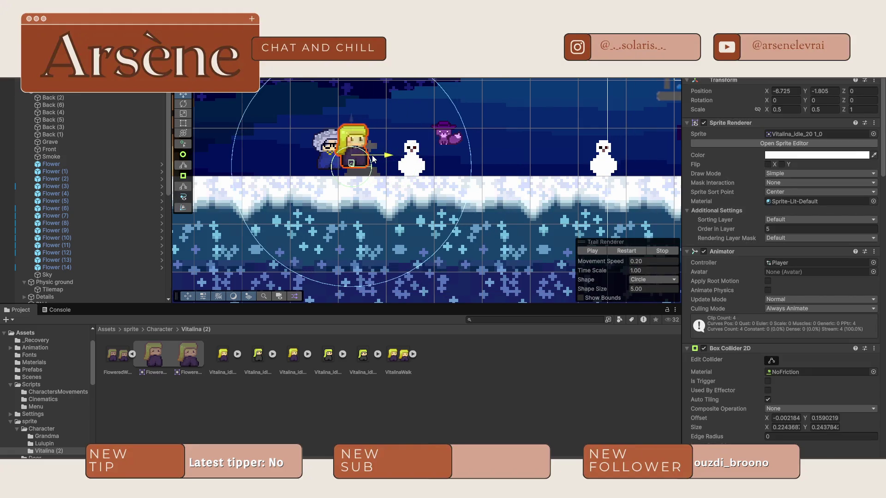
{"action": "left_click", "coordinate": [328, 144]}
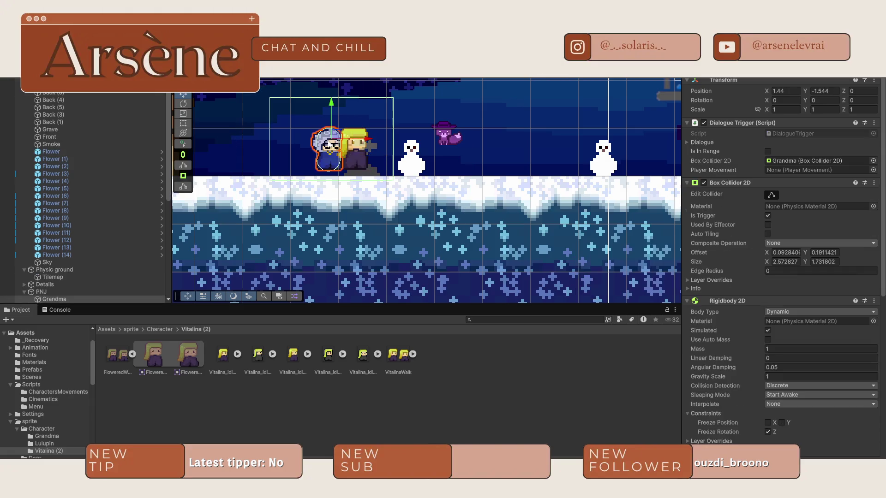
Set the Mamie sprite in the Grandma folder to 32 pixels per unit after trying 16
{"action": "left_click", "coordinate": [159, 329]}
{"action": "double_click", "coordinate": [116, 356]}
{"action": "left_click", "coordinate": [119, 355]}
{"action": "left_click", "coordinate": [800, 116]}
{"action": "type", "text": "16"}
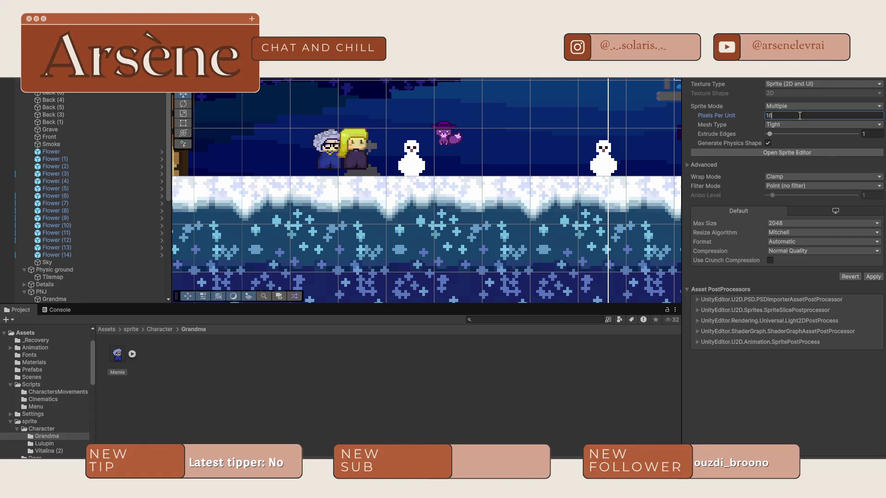
{"action": "left_click", "coordinate": [873, 277]}
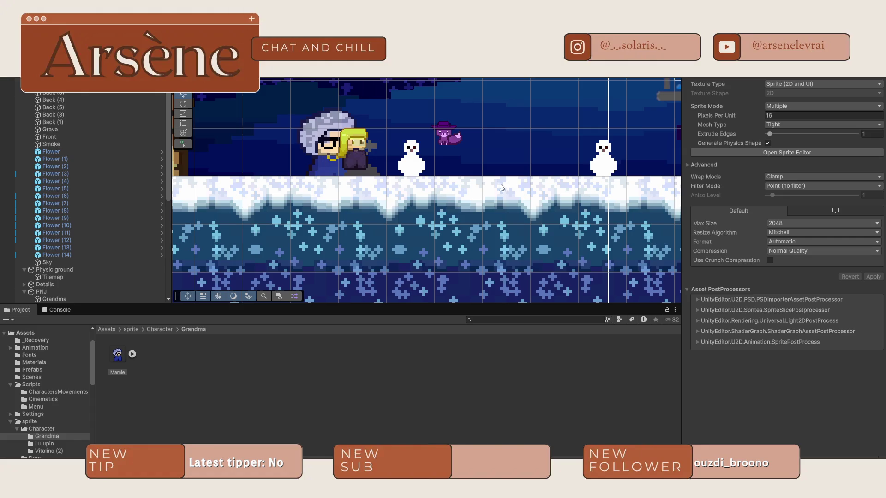
{"action": "left_click", "coordinate": [774, 116]}
{"action": "type", "text": "32"}
{"action": "left_click", "coordinate": [873, 277]}
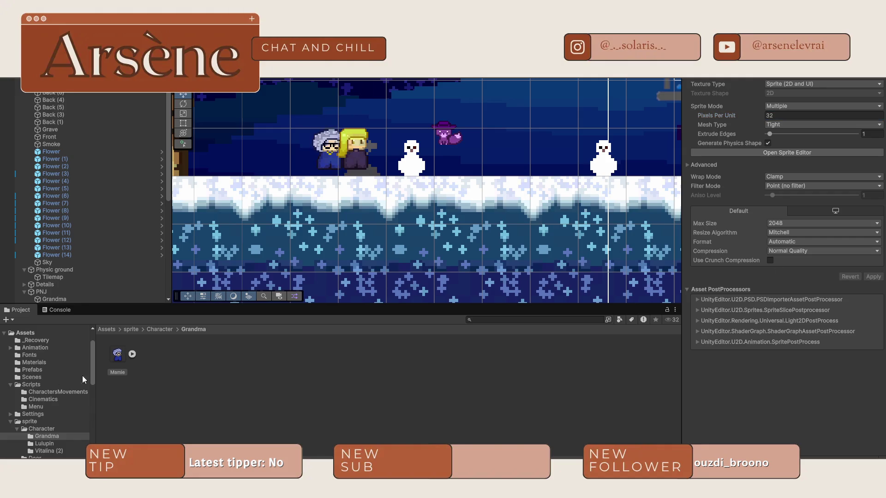
Apply 32 pixels per unit to the Vitalina sprite in Vitalina (2)
{"action": "left_click", "coordinate": [162, 329]}
{"action": "double_click", "coordinate": [194, 361]}
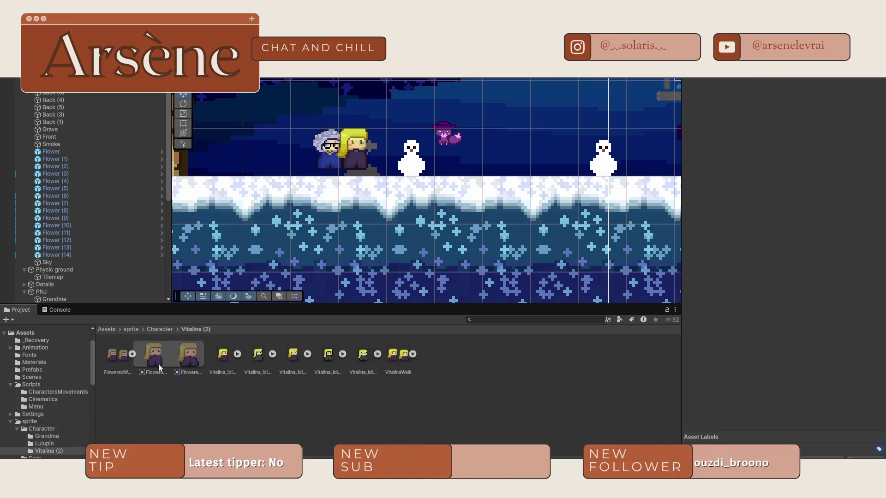
{"action": "left_click", "coordinate": [779, 115]}
{"action": "type", "text": "32"}
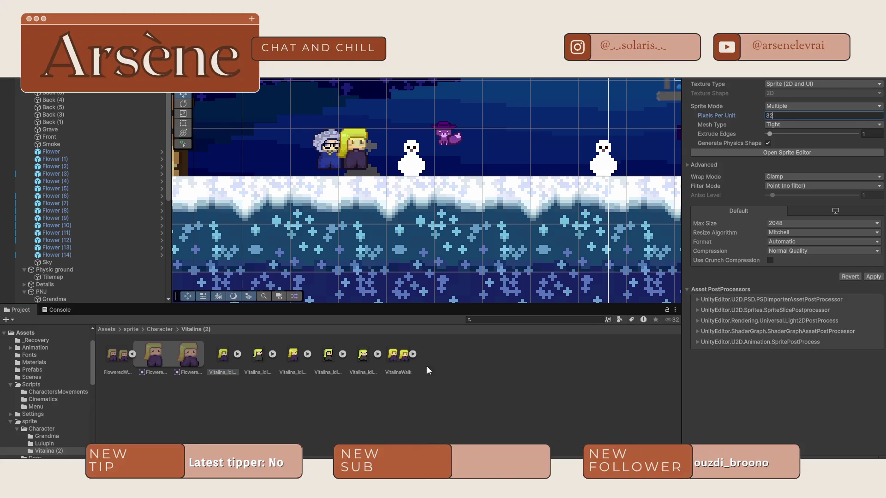
{"action": "left_click", "coordinate": [873, 277]}
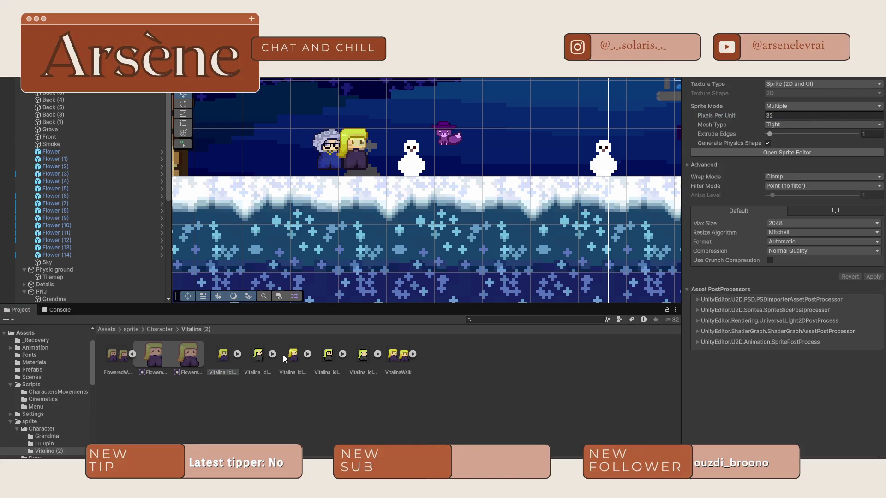